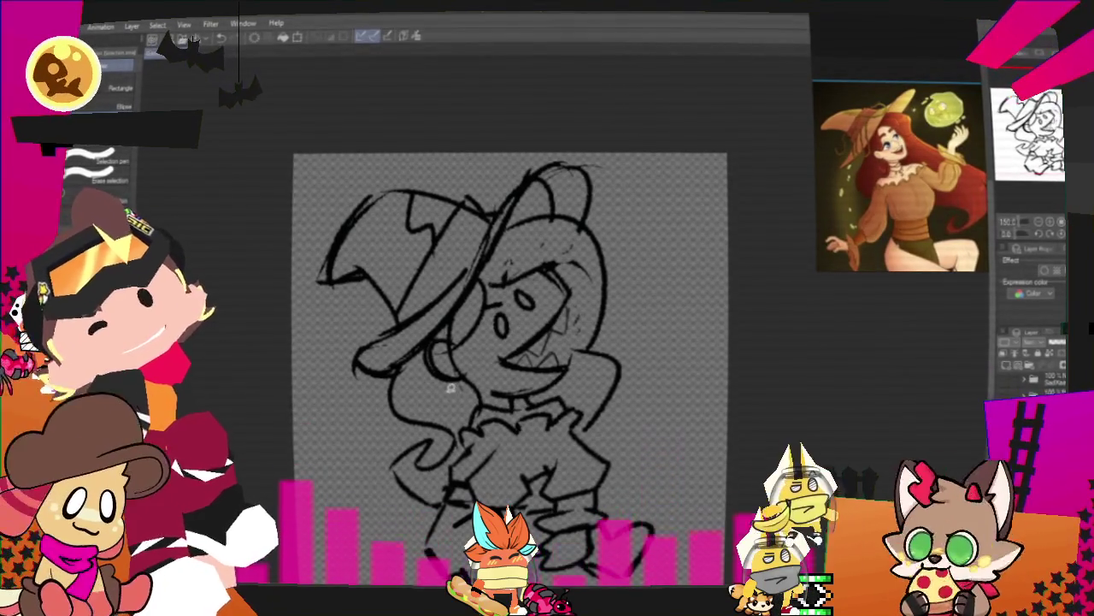
- Lasso the rough witch sketch and rotate it about 12° clockwise with Free Transform
mouse_move(450, 387)
mouse_down()
mouse_move(649, 318)
mouse_move(373, 438)
mouse_move(445, 386)
mouse_up()
key(ctrl+t)
mouse_move(650, 368)
mouse_down()
mouse_move(616, 445)
mouse_move(671, 432)
mouse_up()
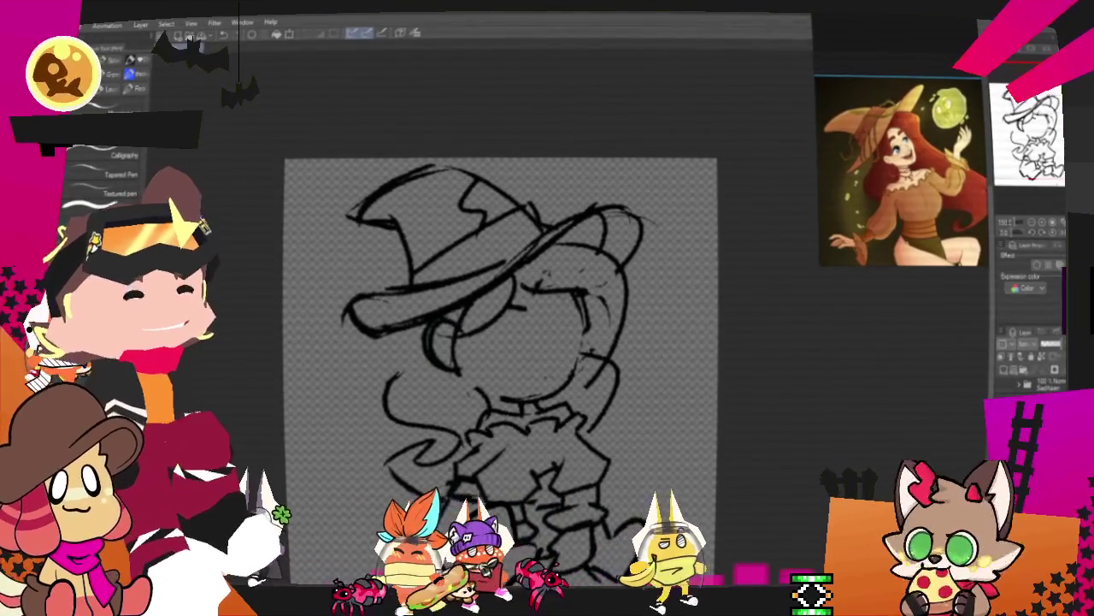
- Draw two dot eyes and a small mouth, widening then refining the mouth, plus a stroke beside the hat
mouse_move(518, 318)
mouse_down()
mouse_move(516, 354)
mouse_move(544, 340)
mouse_up()
drag(500, 374, 536, 370)
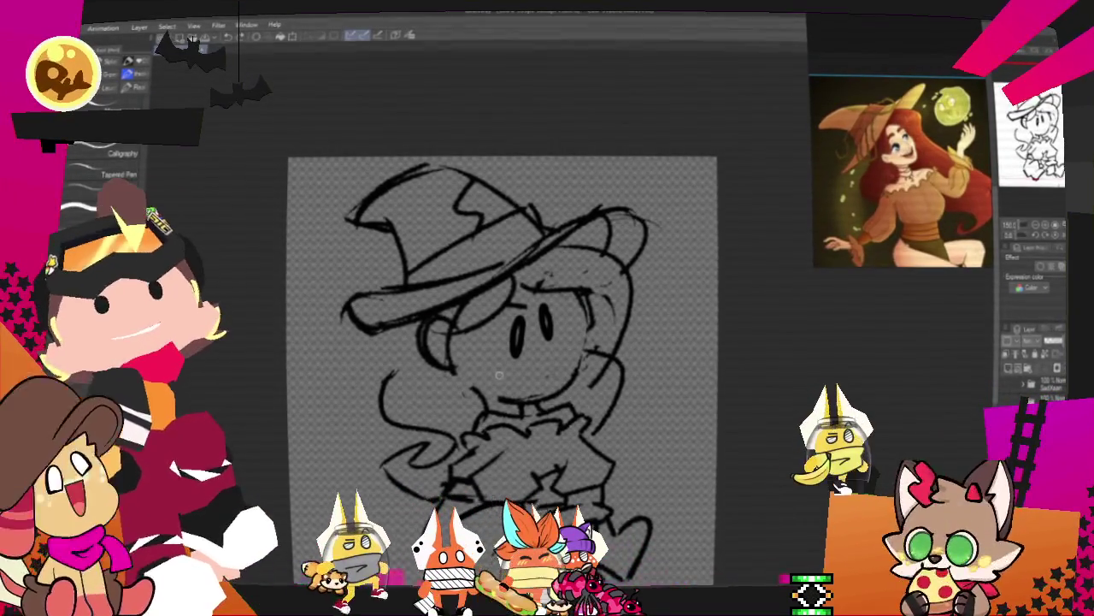
drag(494, 371, 566, 361)
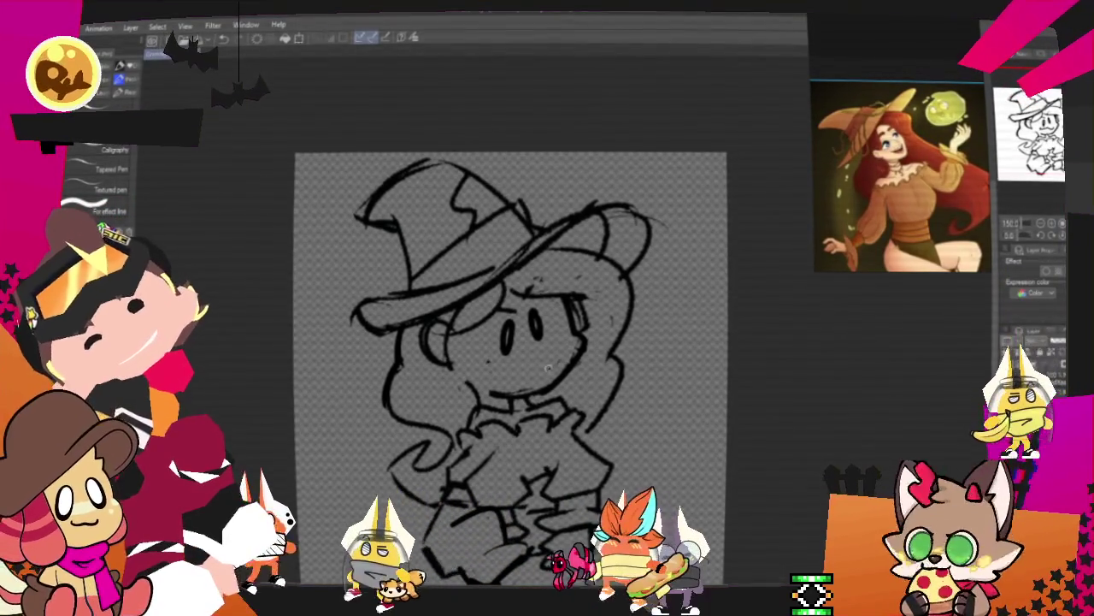
drag(511, 365, 531, 367)
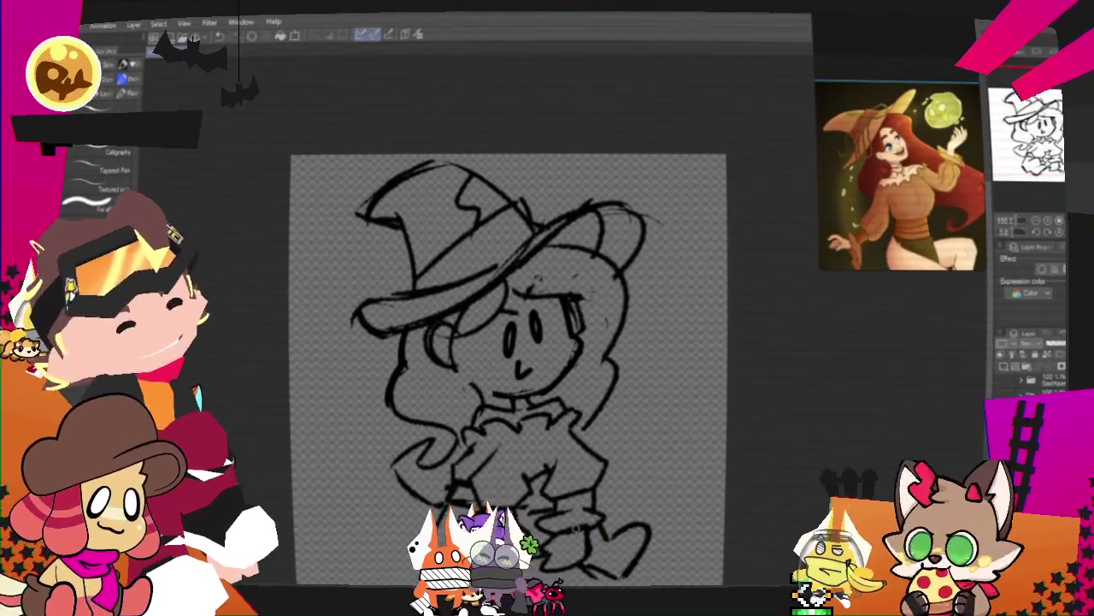
mouse_move(346, 256)
mouse_down()
mouse_move(335, 286)
mouse_move(357, 286)
mouse_up()
- Undo the stray curve, then draw the frog's body and two eyes on the left hat brim
key(ctrl+z)
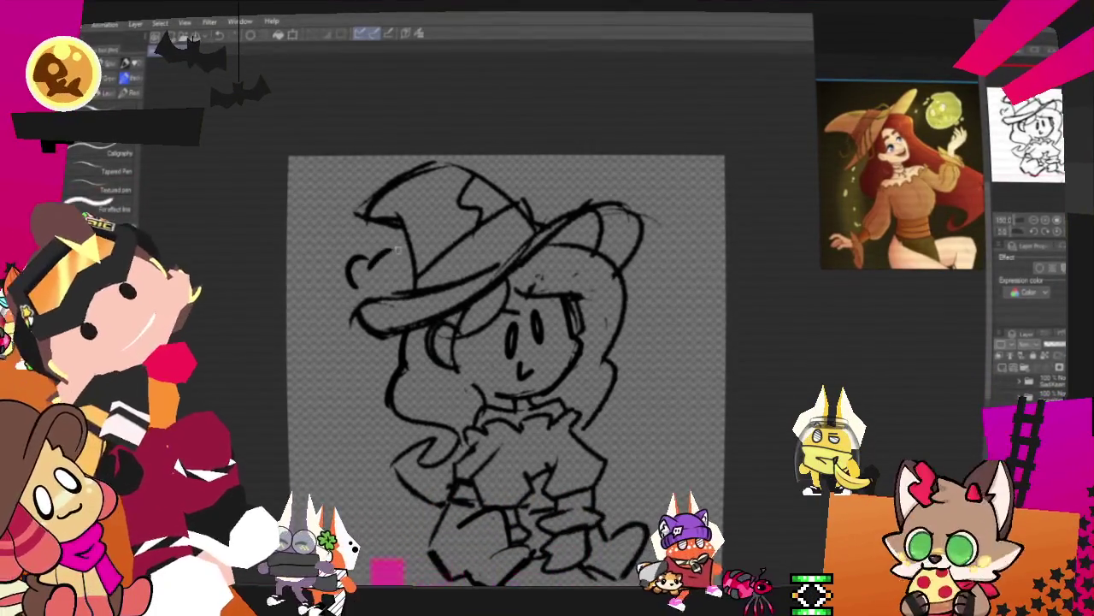
drag(412, 229, 419, 263)
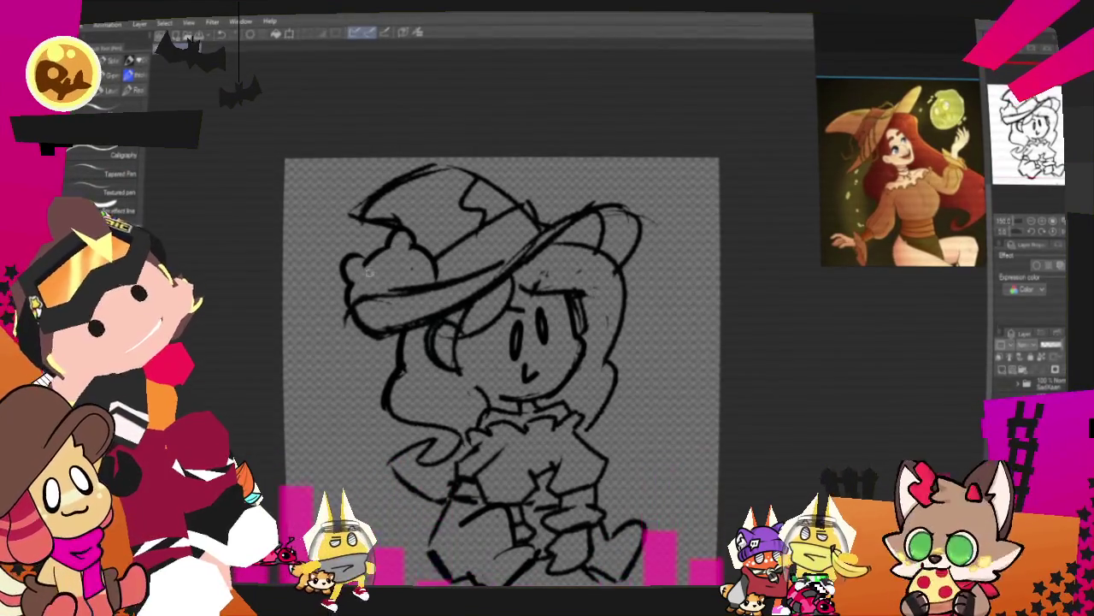
drag(389, 239, 404, 244)
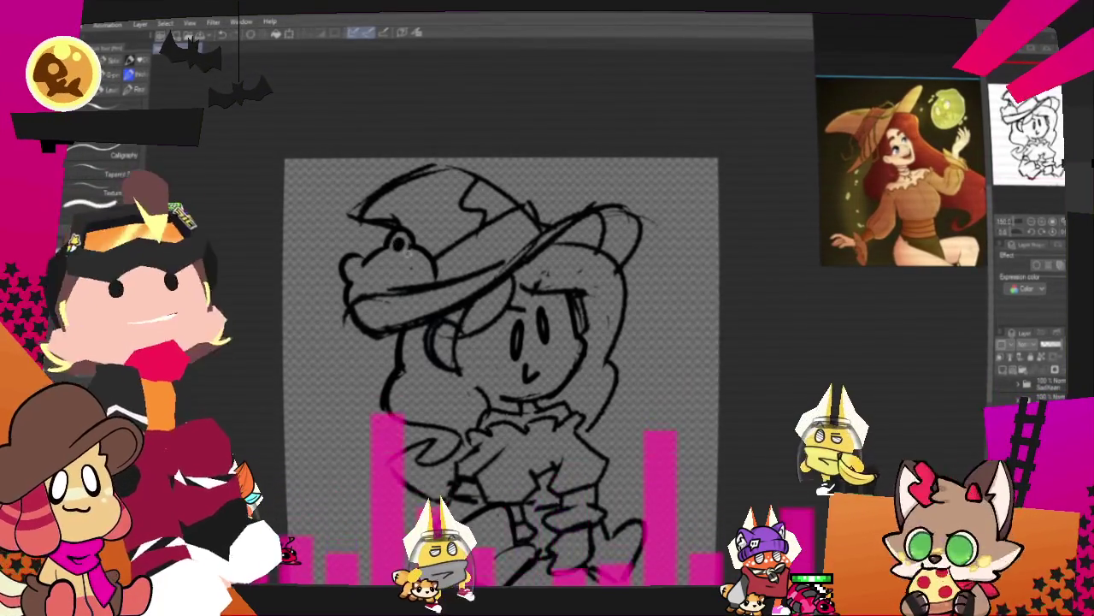
drag(349, 267, 356, 270)
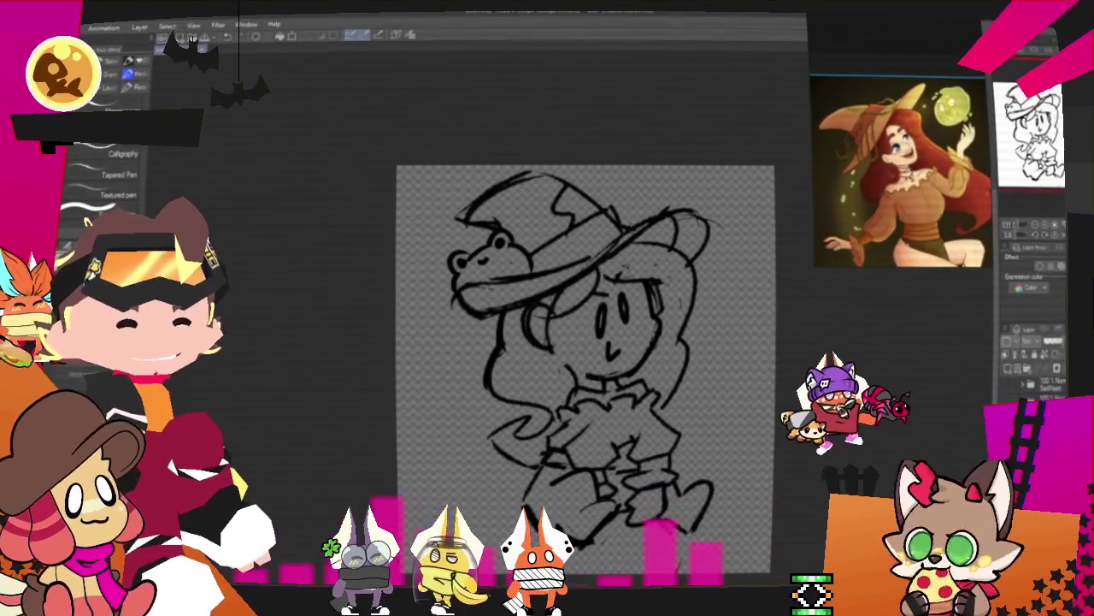
- Flip the canvas horizontally back and forth to compare, then reveal the earlier rough sketch underneath
key(h)
key(h)
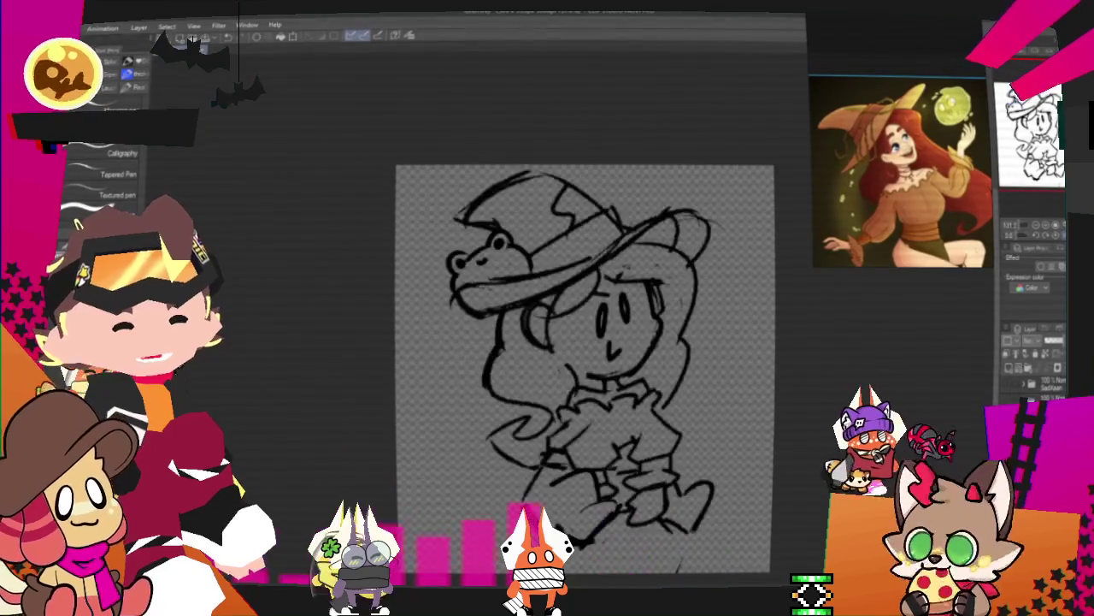
key(h)
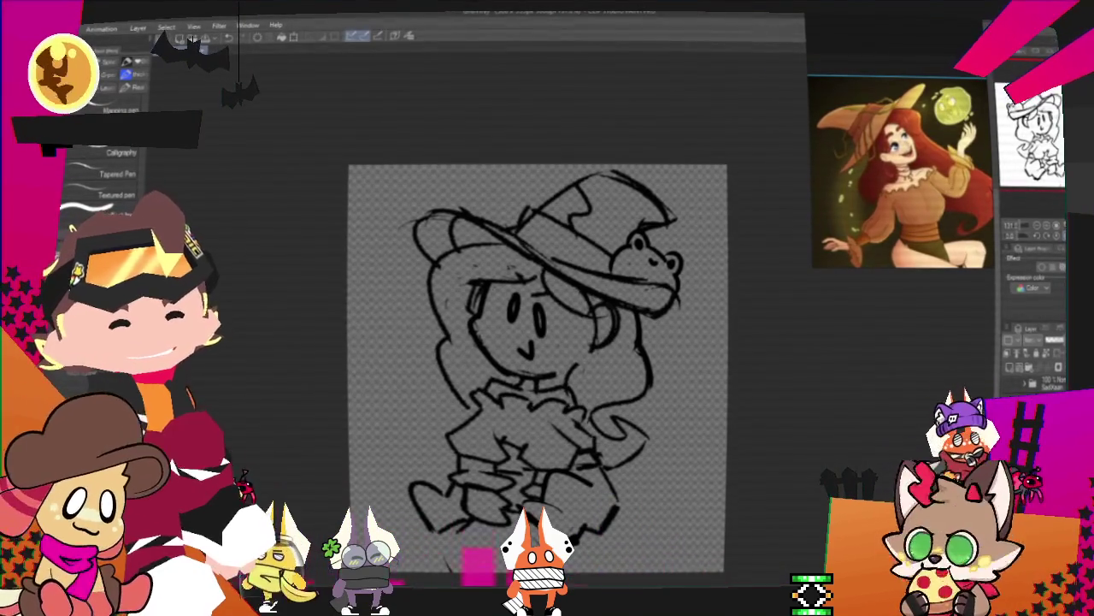
key(h)
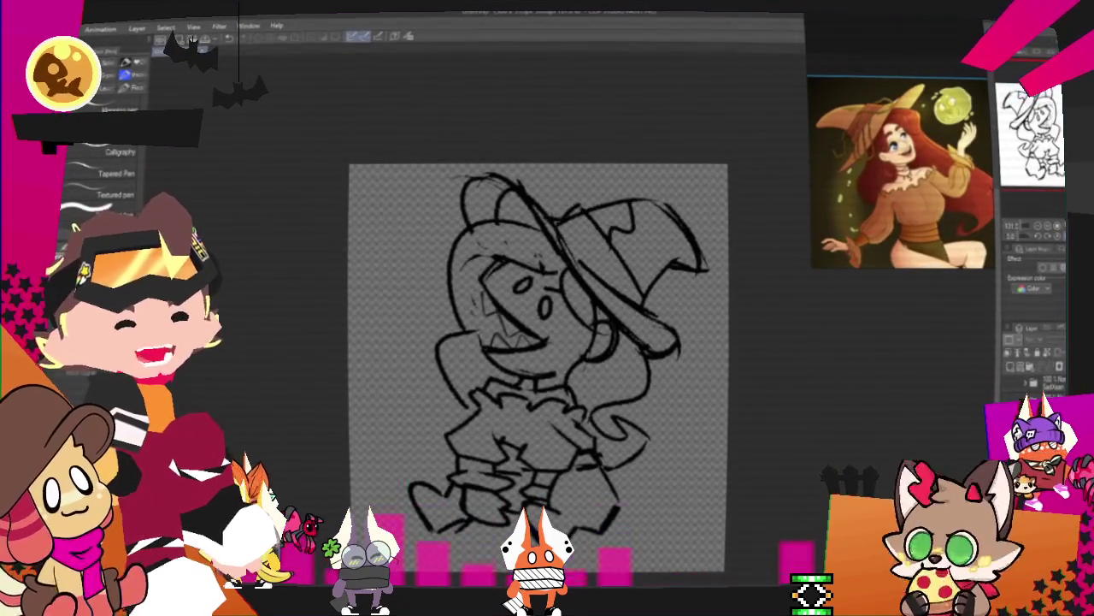
key(ctrl+v)
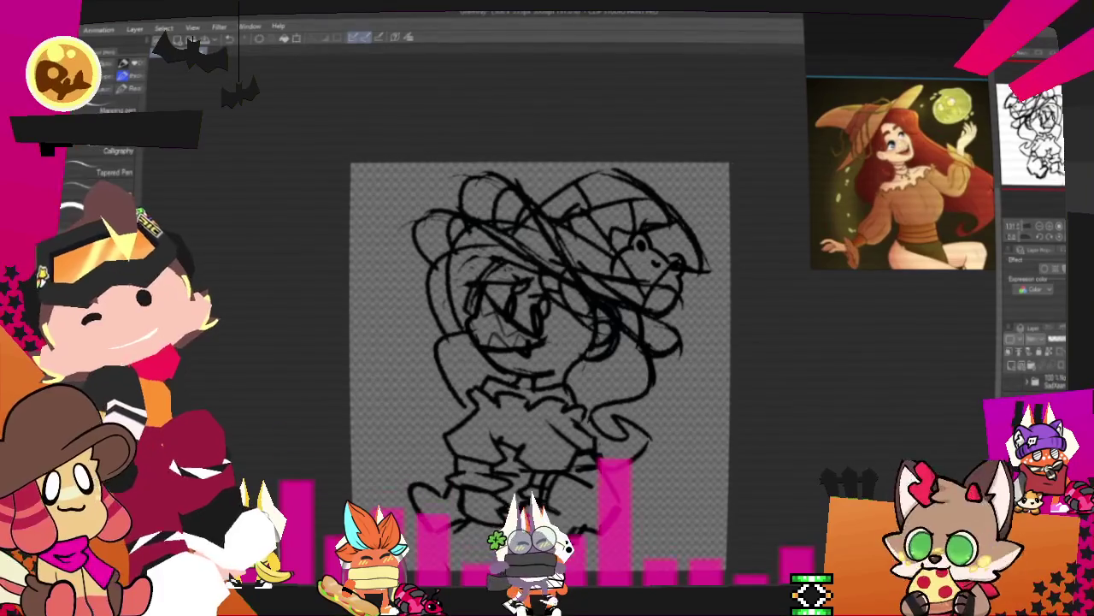
- Select the whole canvas, skew it by dragging corner handles, apply it, and hide the rough sketch
key(ctrl+a)
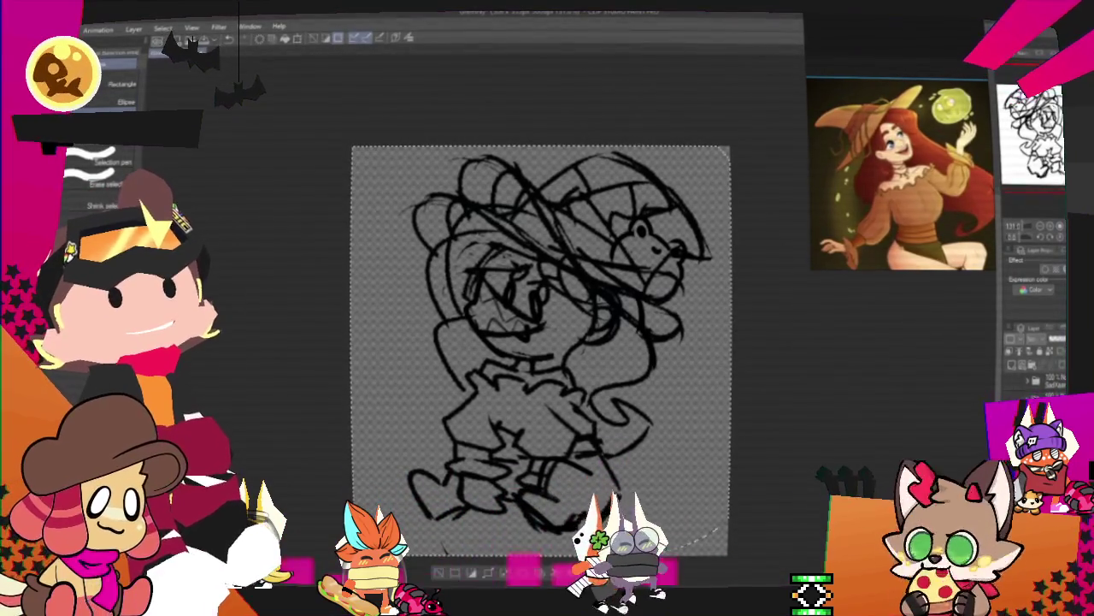
key(o)
right_click(623, 385)
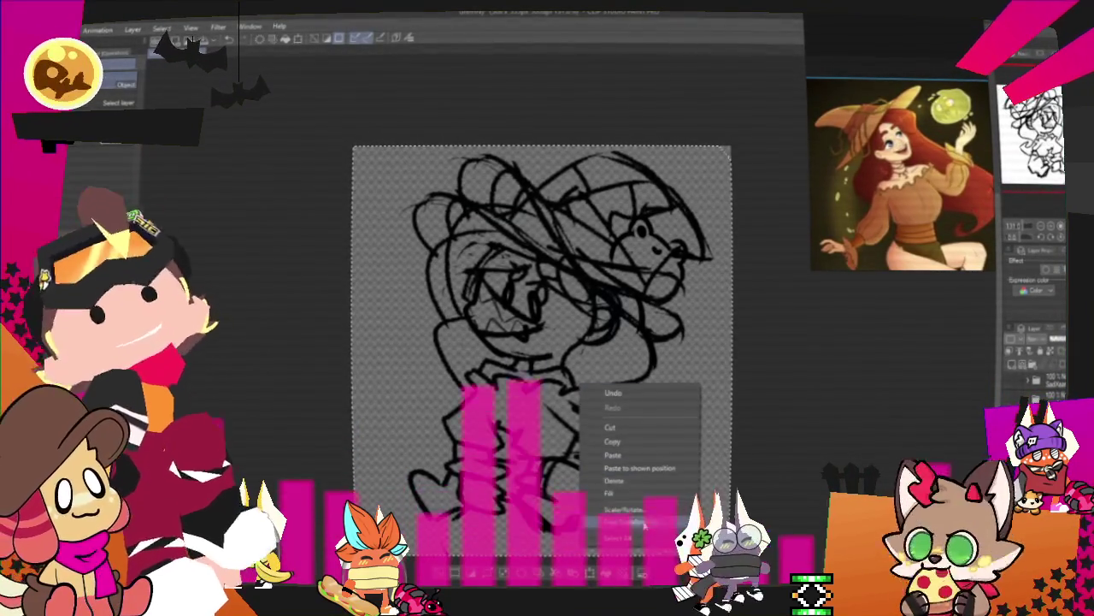
key(Escape)
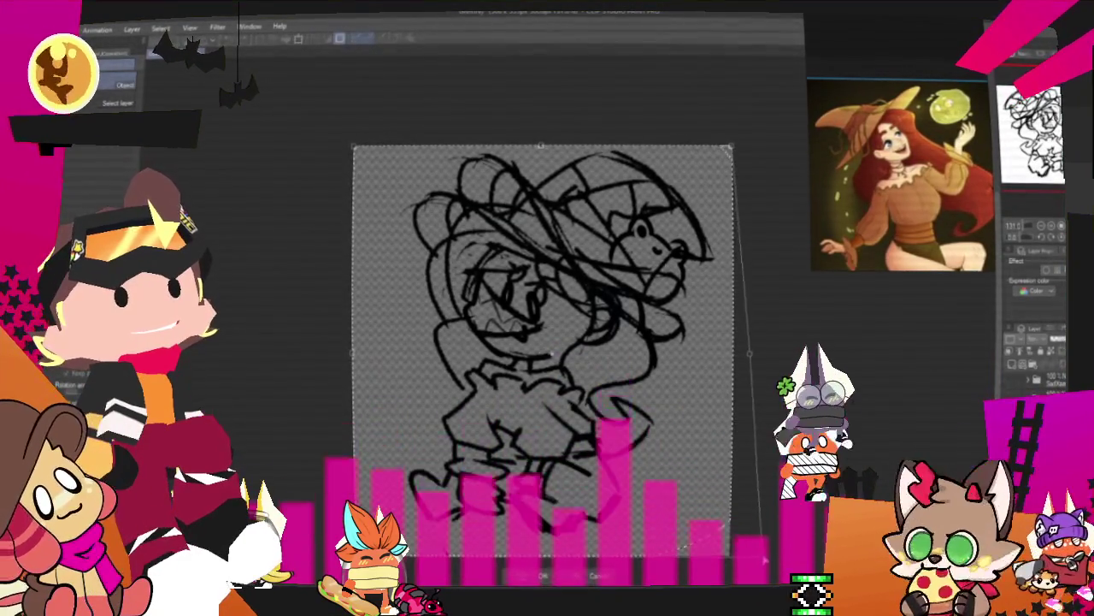
drag(731, 556, 764, 557)
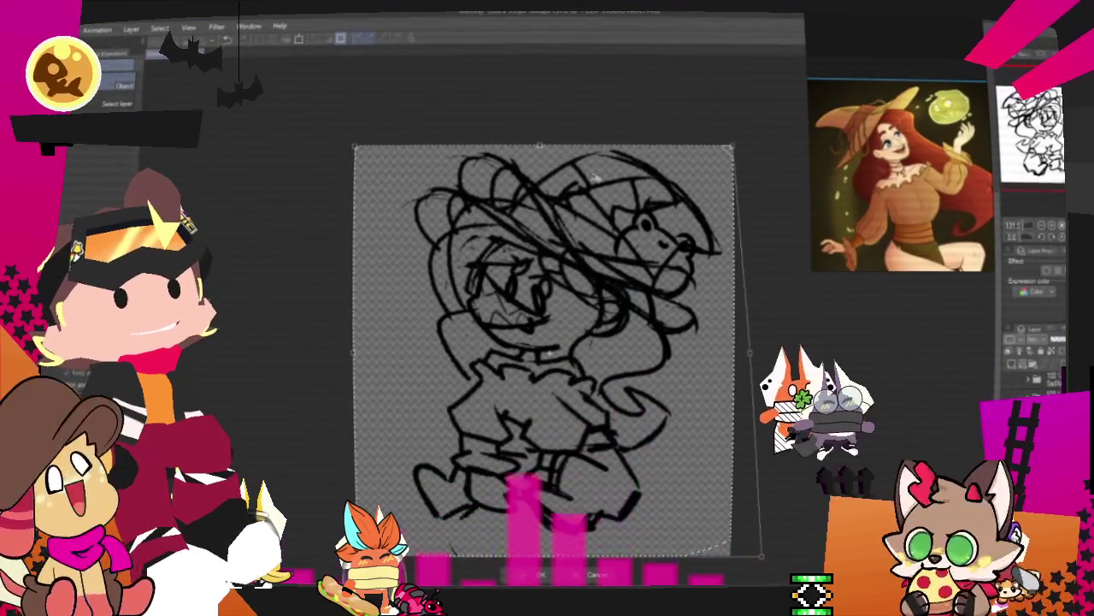
drag(534, 150, 521, 167)
mouse_move(350, 167)
mouse_down()
mouse_move(339, 182)
mouse_move(344, 207)
mouse_up()
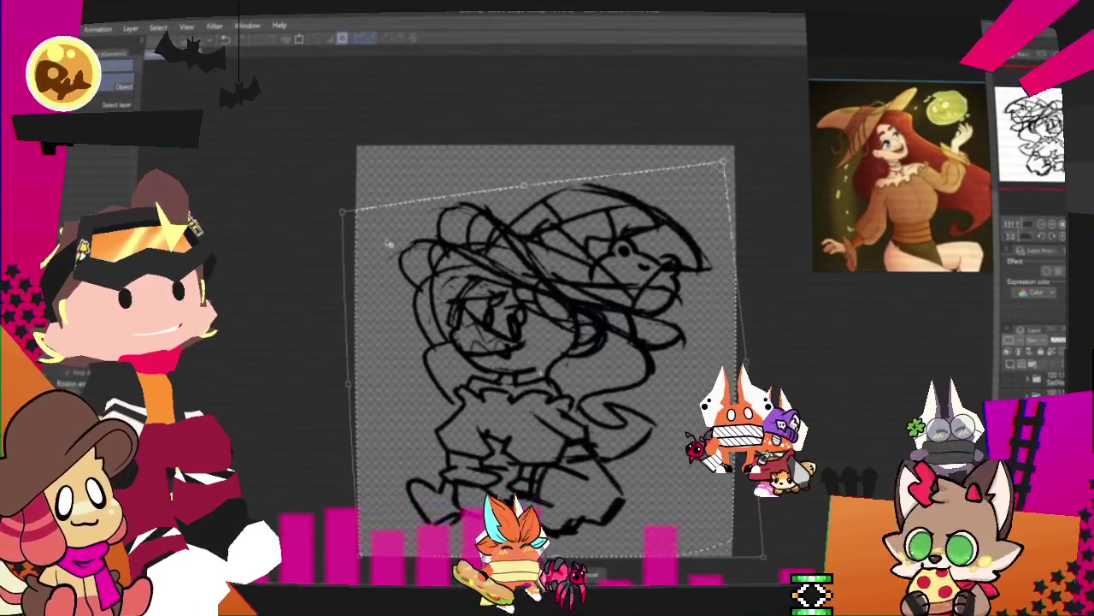
drag(696, 473, 700, 470)
drag(345, 205, 354, 192)
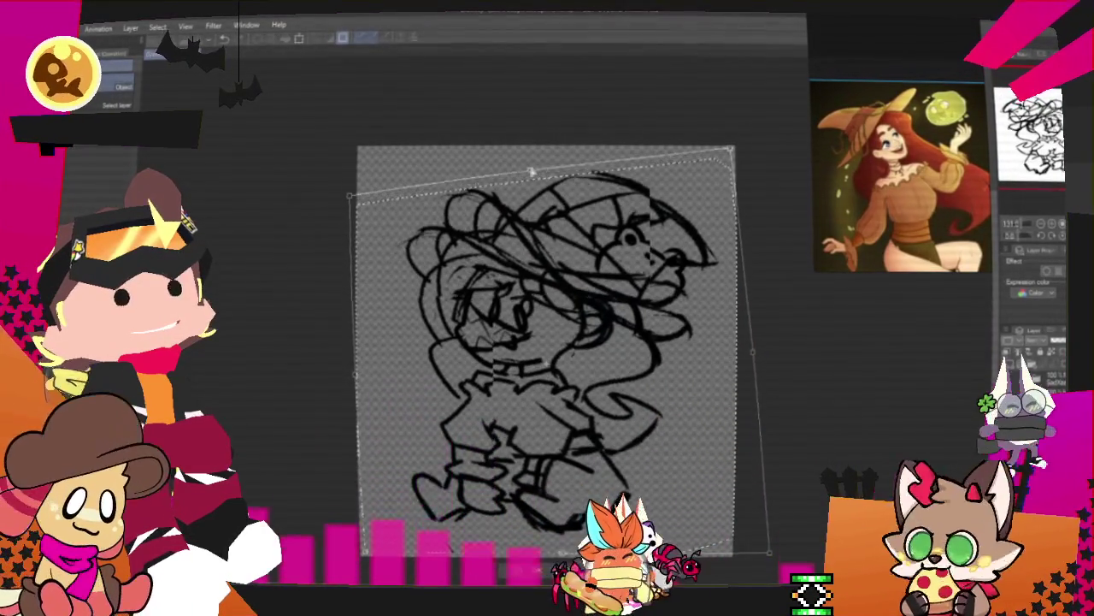
key(Return)
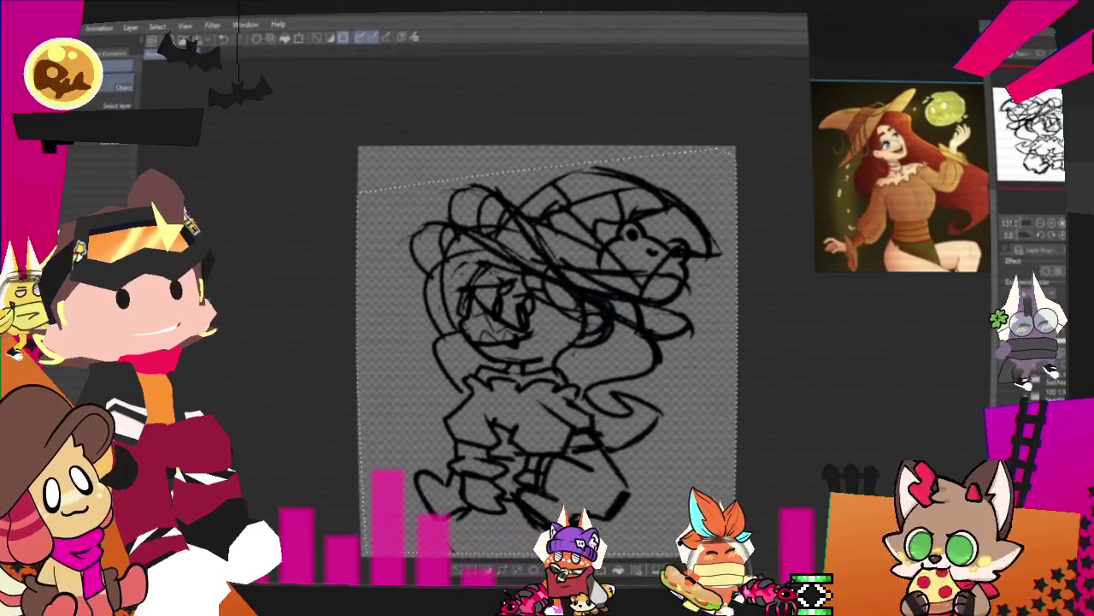
key(Delete)
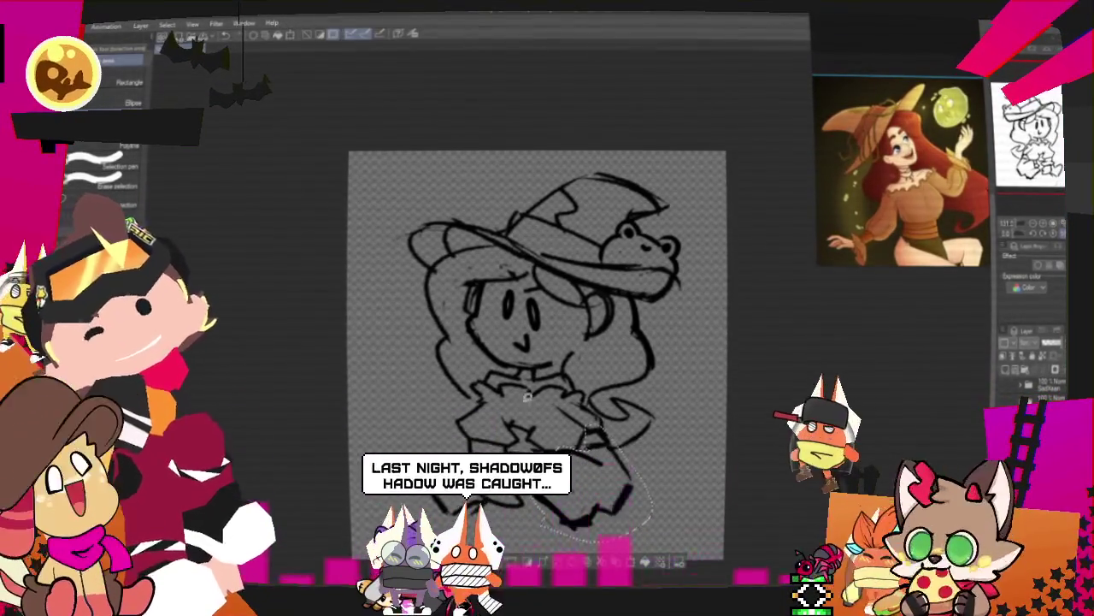
- Free-transform the selected legs twice, applying each adjustment
key(h)
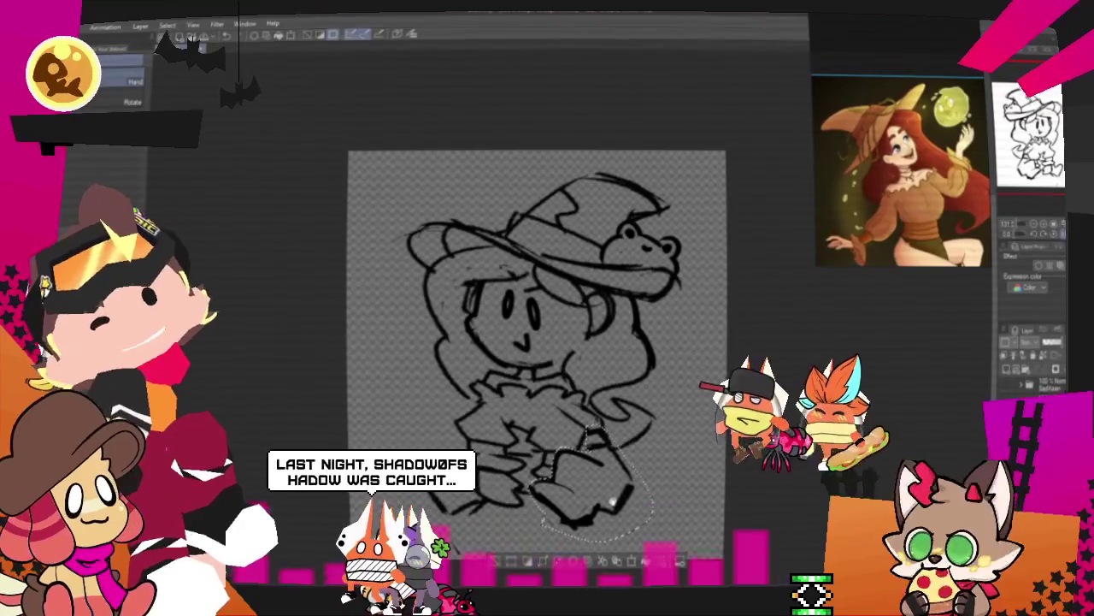
key(o)
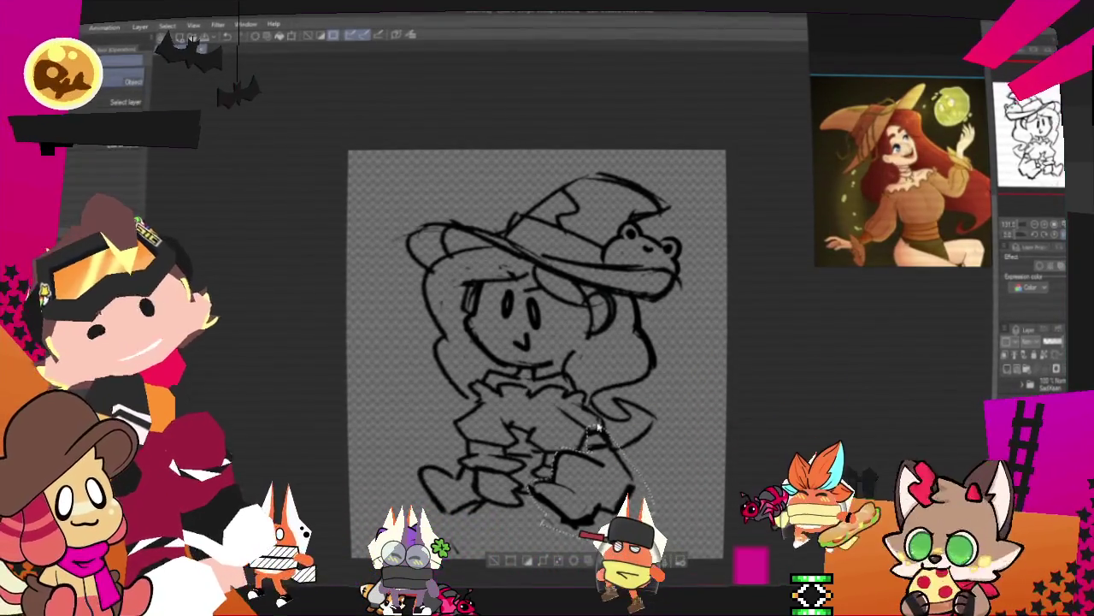
right_click(603, 489)
click(675, 466)
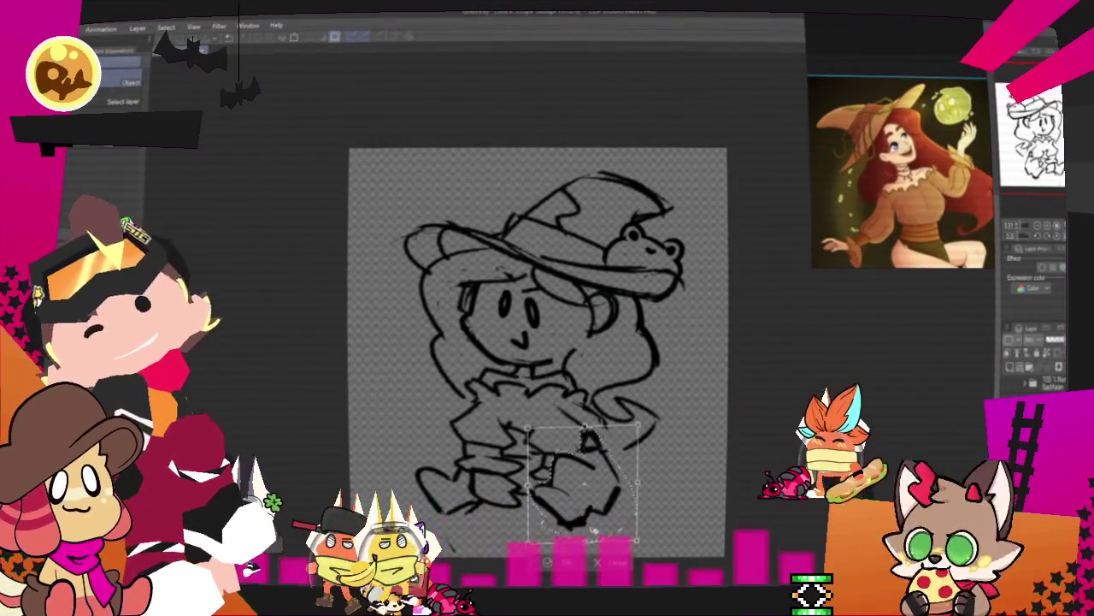
click(552, 566)
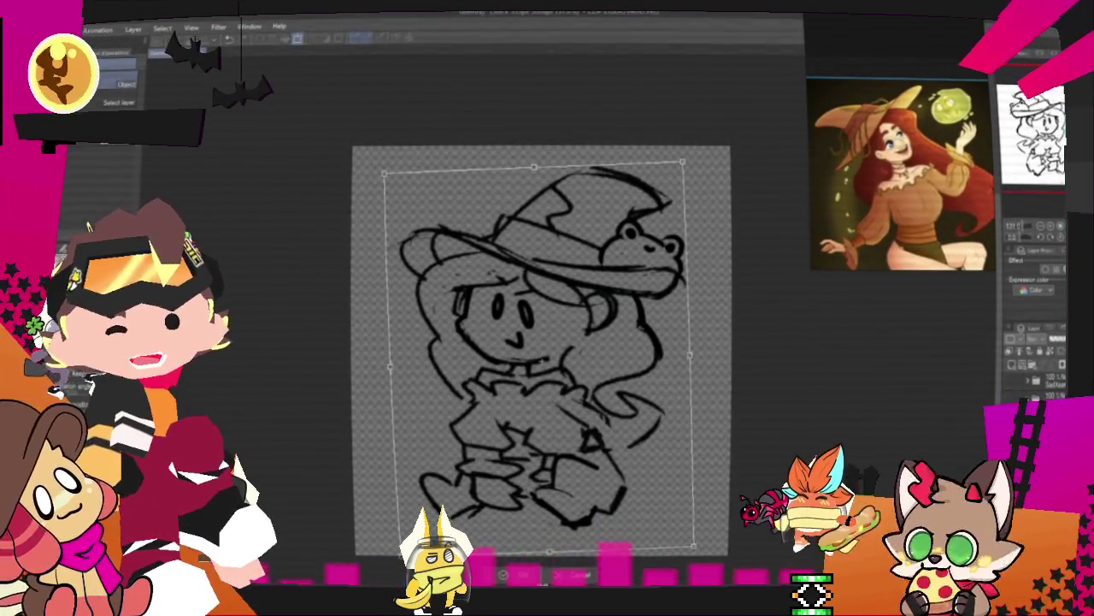
key(ctrl+t)
click(524, 575)
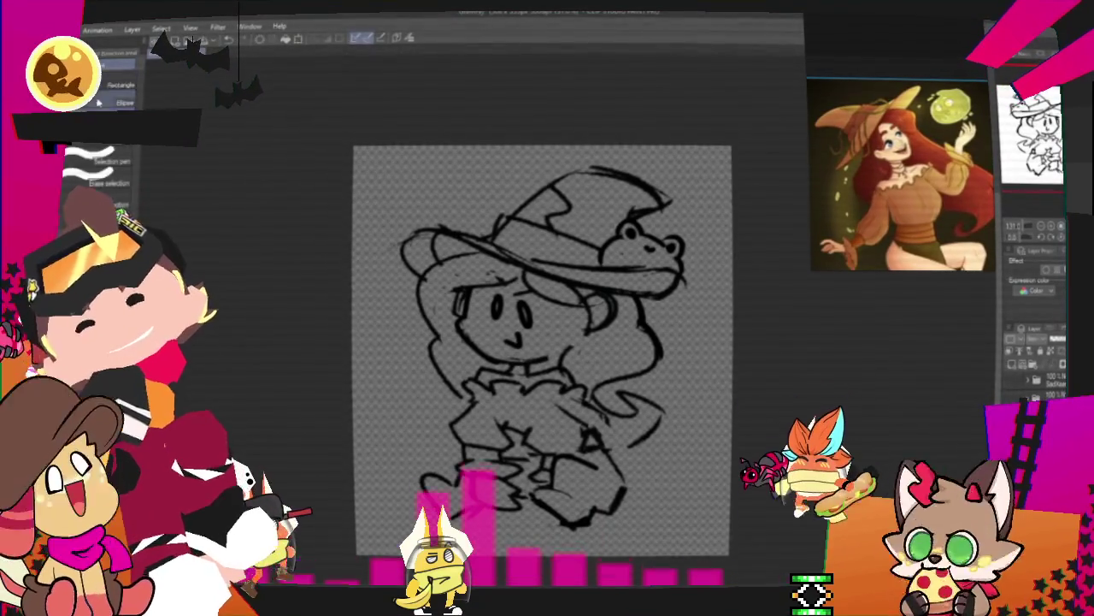
- Reselect a small area around the lower-right legs and return to the pen
drag(605, 412, 591, 491)
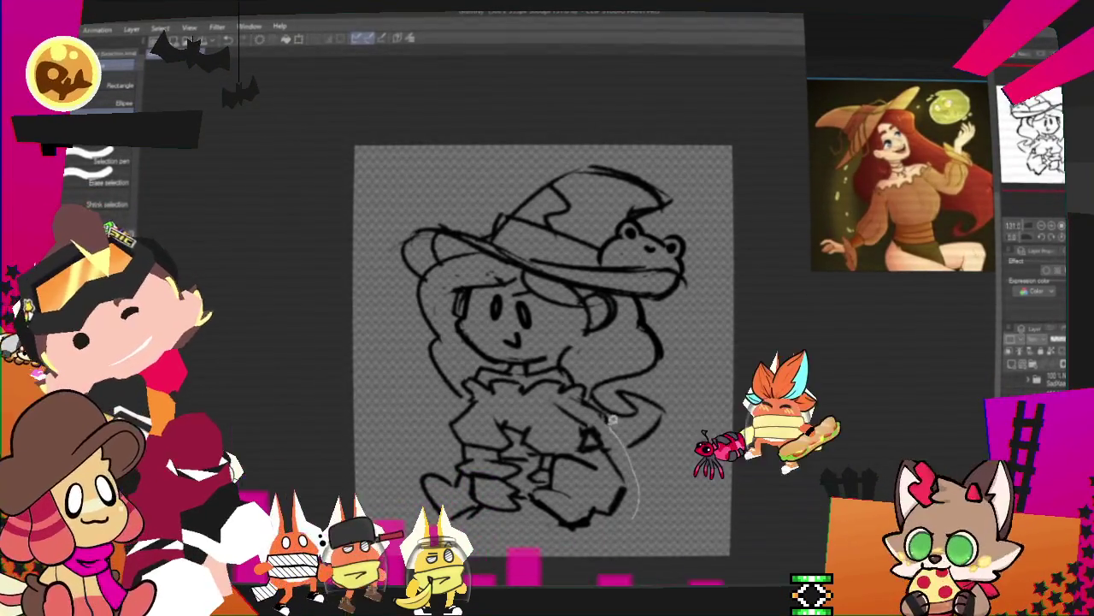
key(ctrl+d)
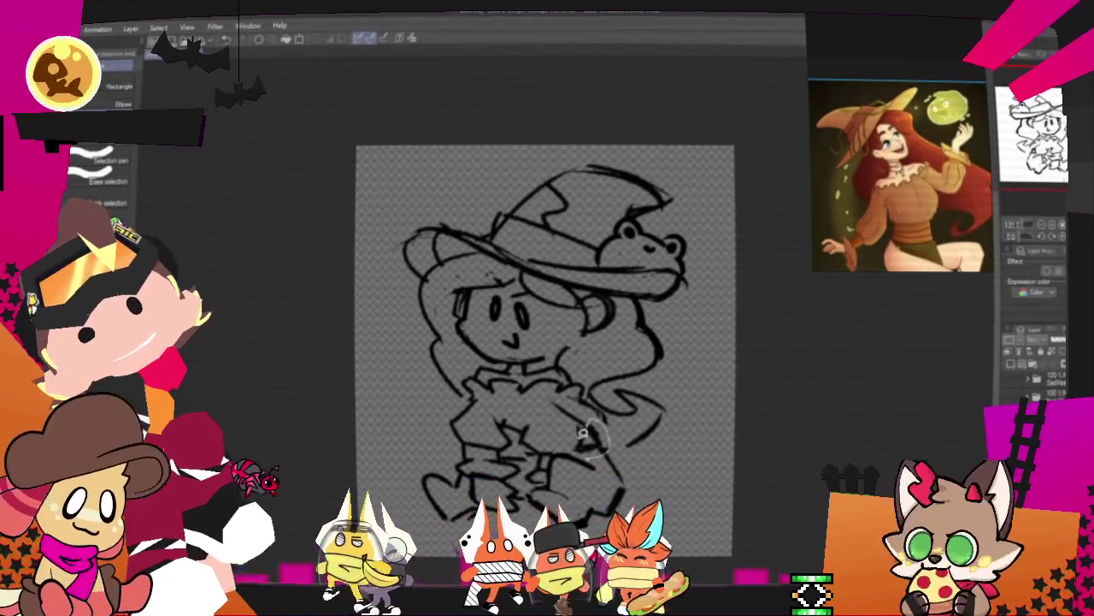
drag(598, 419, 589, 451)
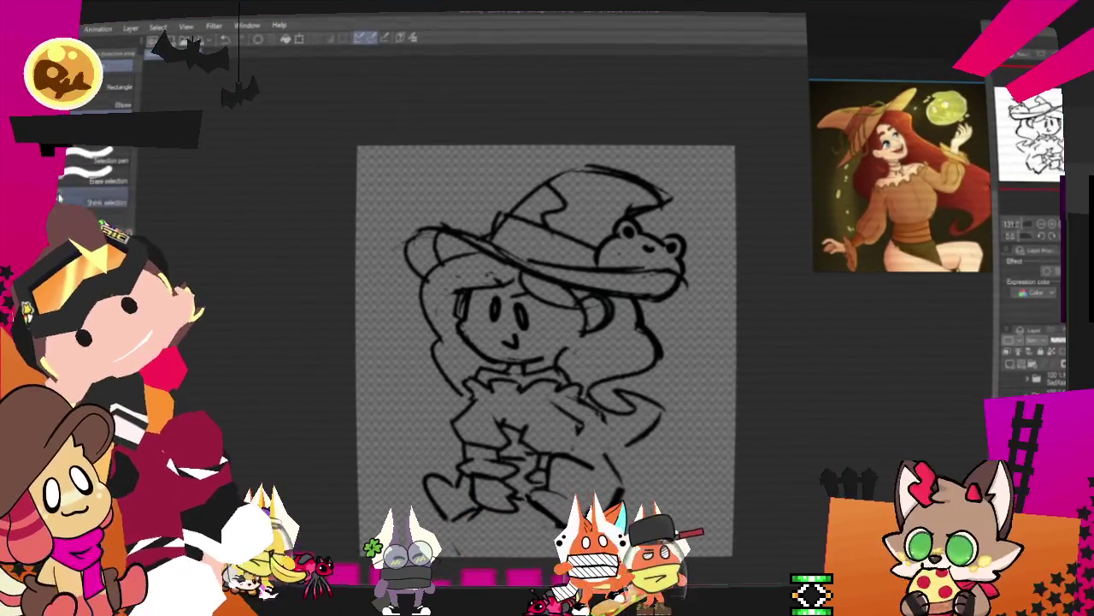
key(p)
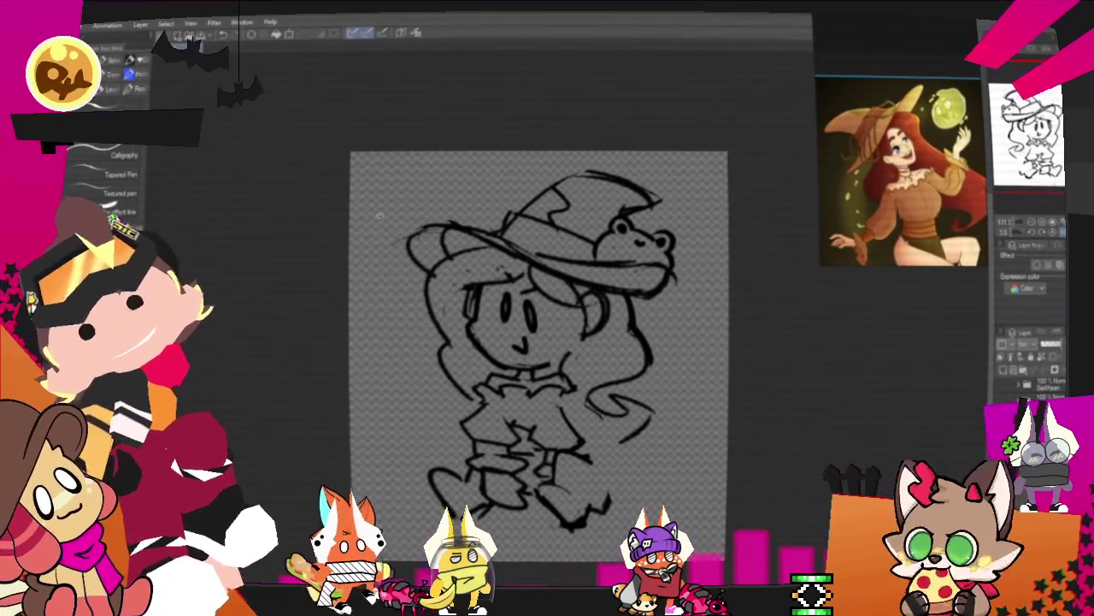
- Draw a long diagonal staff line from beside the legs down toward the feet
drag(571, 386, 609, 484)
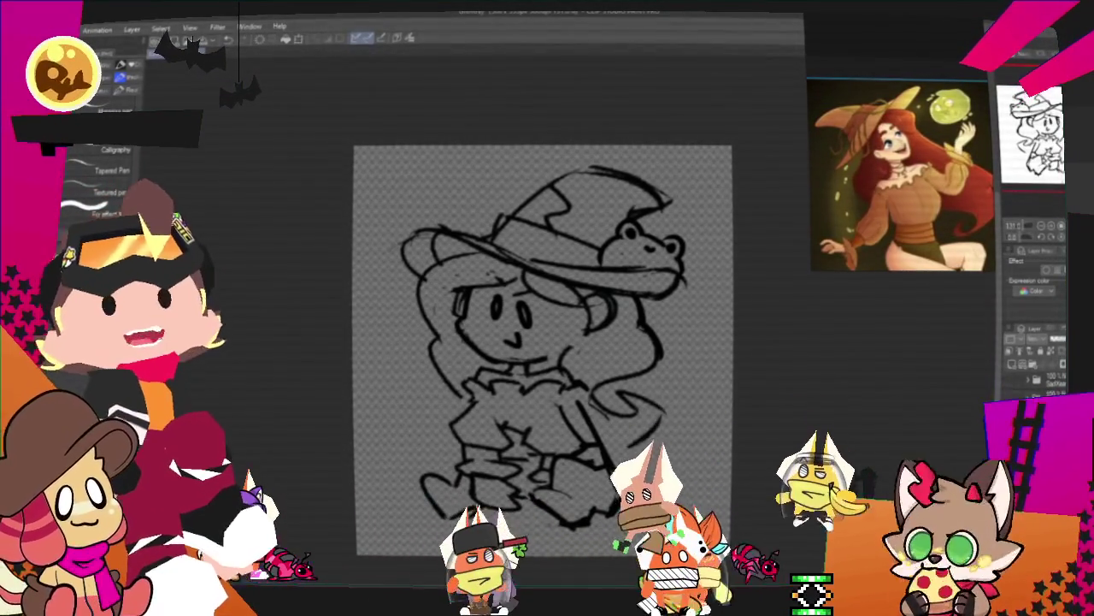
key(m)
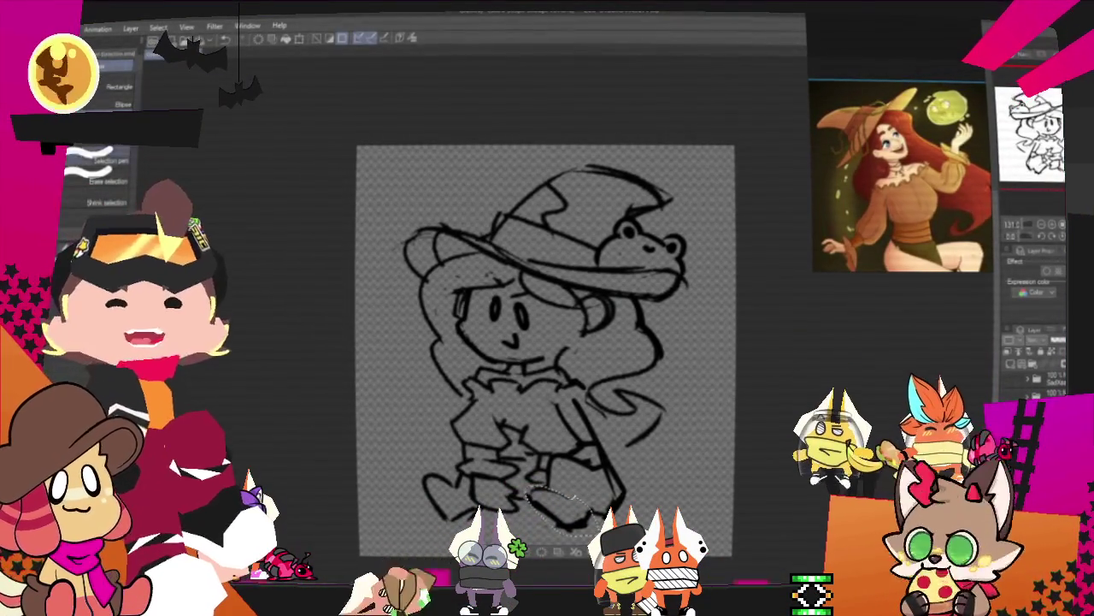
- Free-transform the selected feet and apply the change
right_click(564, 352)
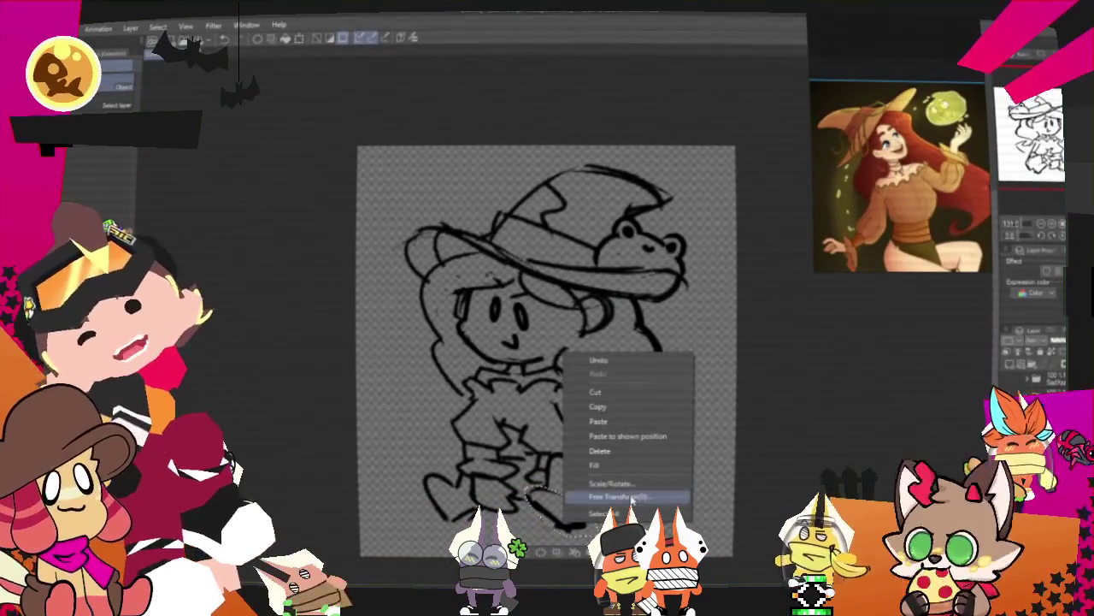
click(631, 498)
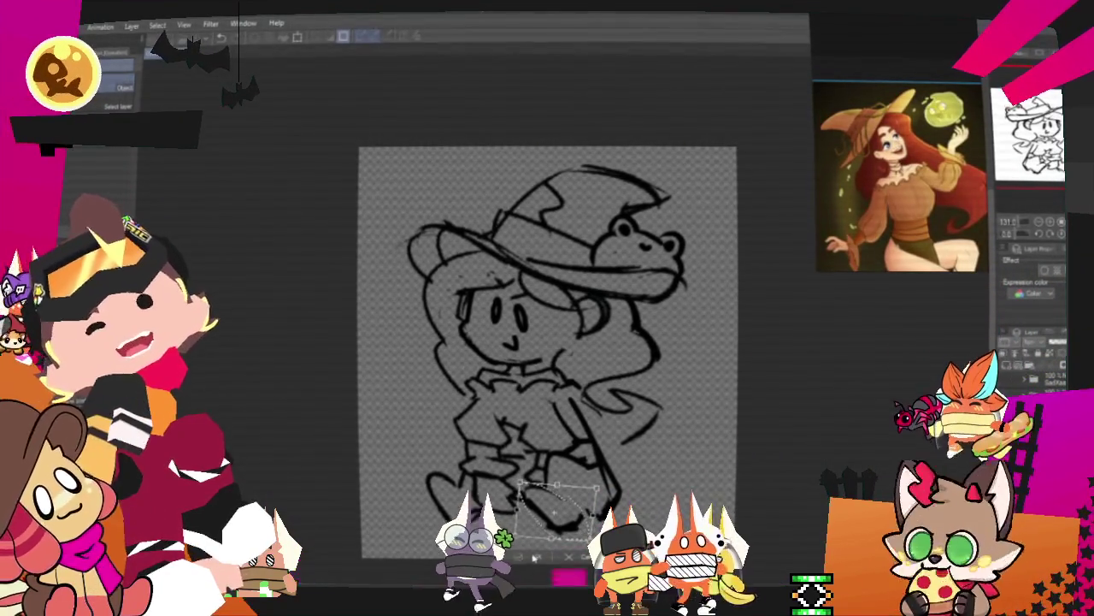
key(Return)
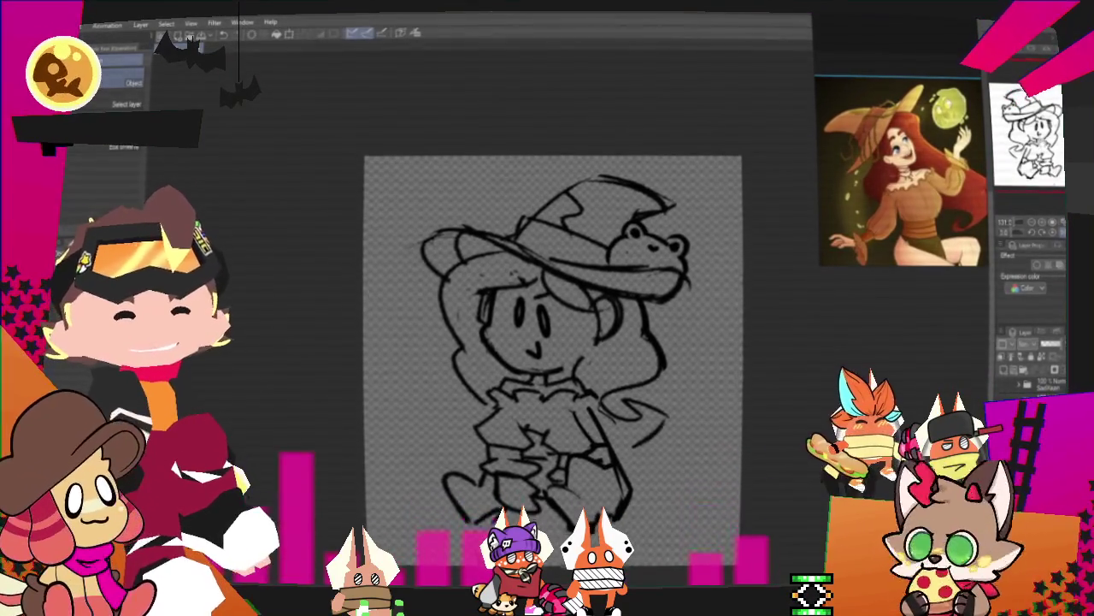
- Lasso the hat and frog, rotate them about 7° clockwise, confirm, and deselect
key(m)
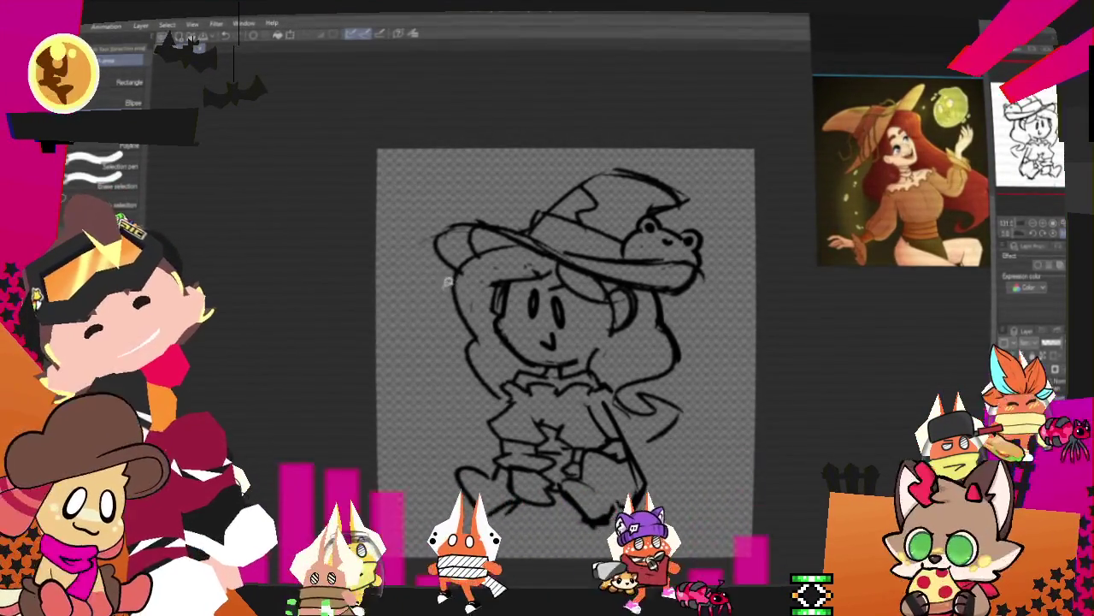
mouse_move(446, 286)
mouse_down()
mouse_move(514, 242)
mouse_move(643, 293)
mouse_up()
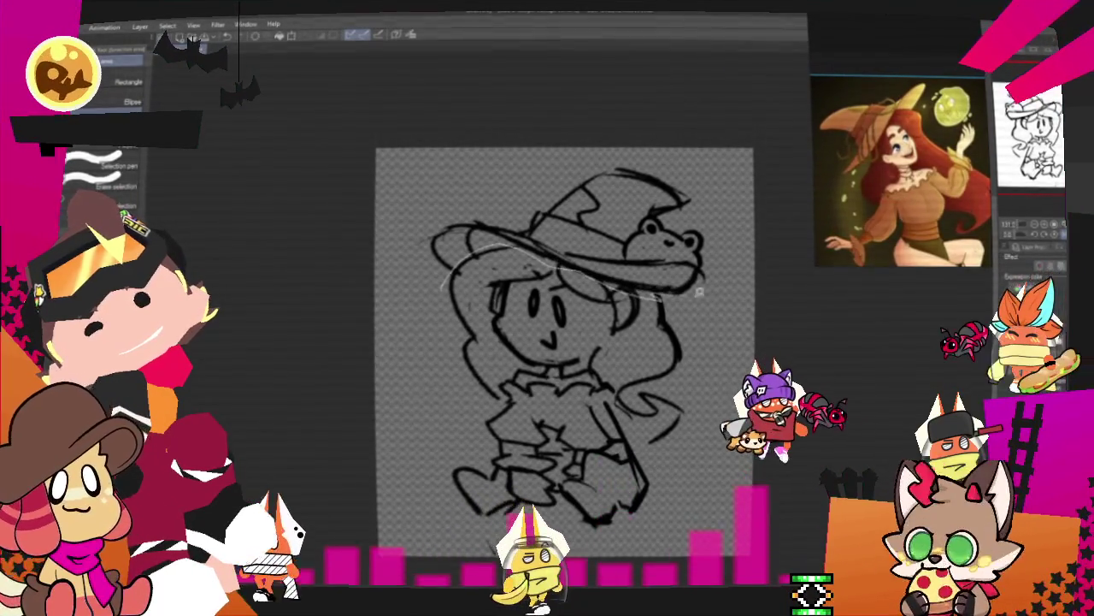
drag(643, 294, 445, 272)
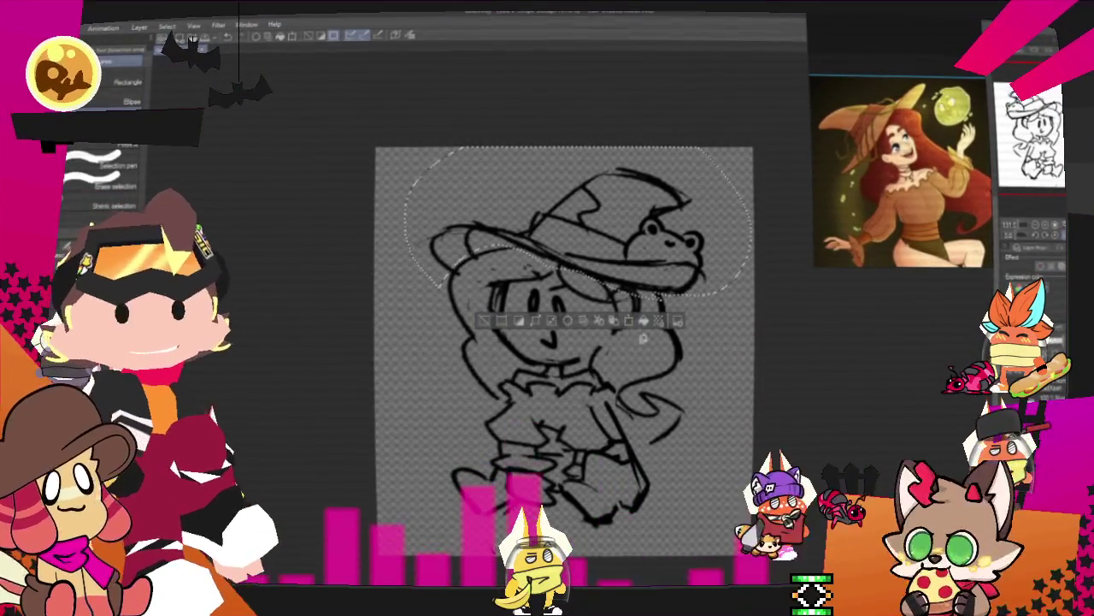
key(o)
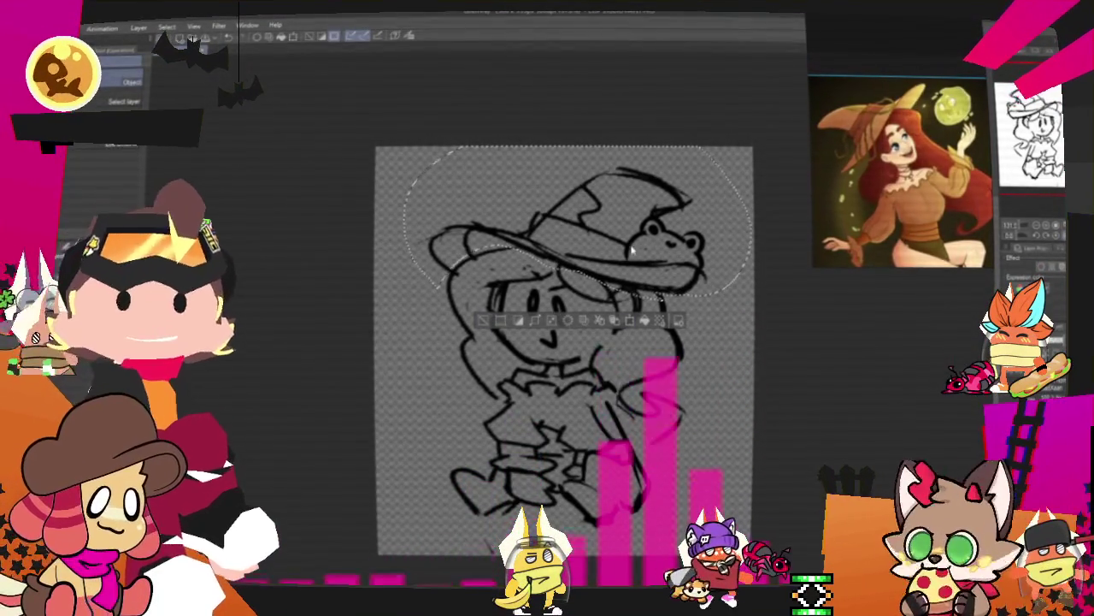
right_click(634, 252)
click(684, 361)
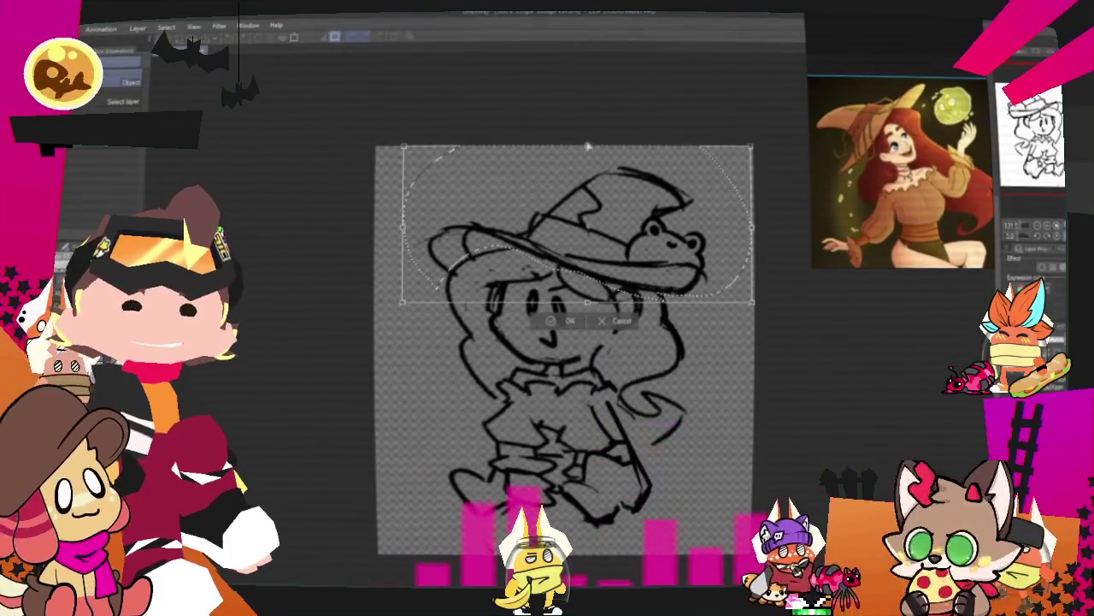
drag(731, 270, 709, 304)
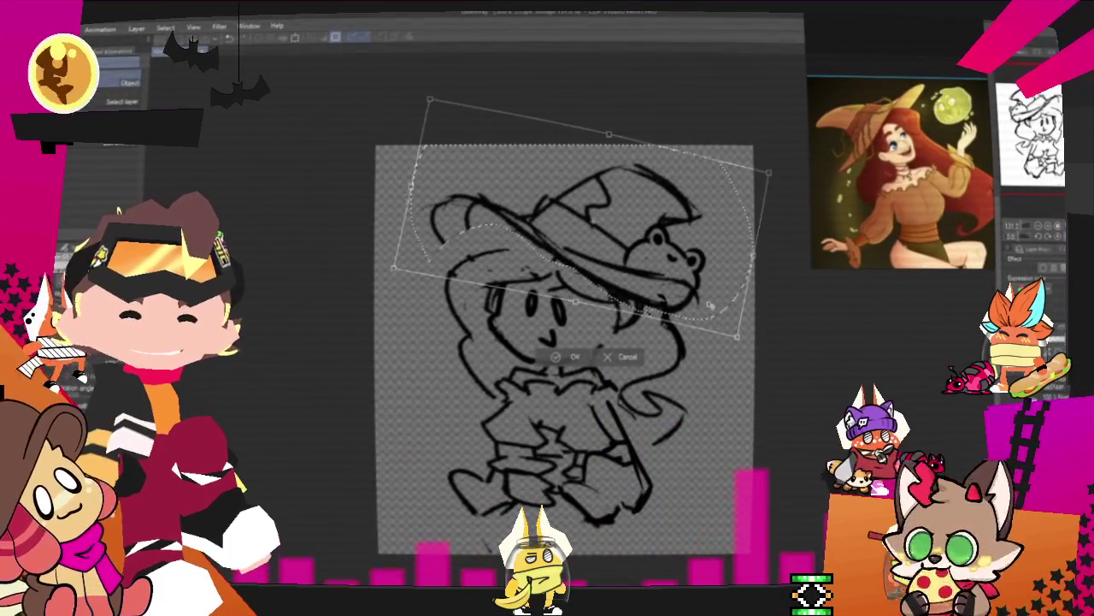
mouse_move(618, 131)
mouse_down()
mouse_move(598, 132)
mouse_move(727, 297)
mouse_up()
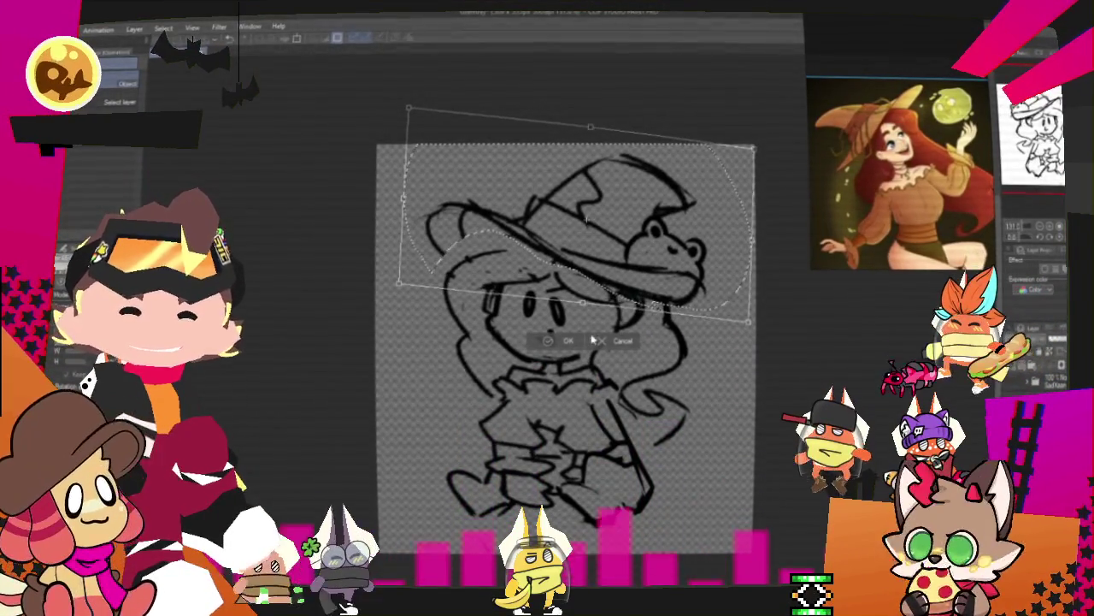
click(565, 343)
key(ctrl+d)
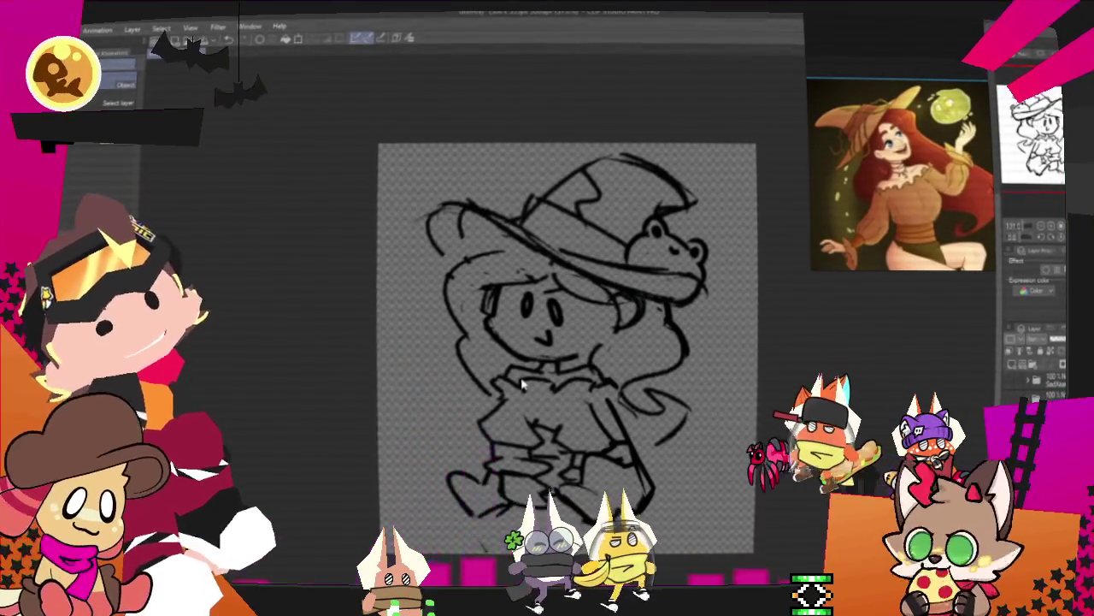
- Zoom in and draw an ear beside the witch's face with the pen, then recentre the view
scroll(560, 389, up, 1)
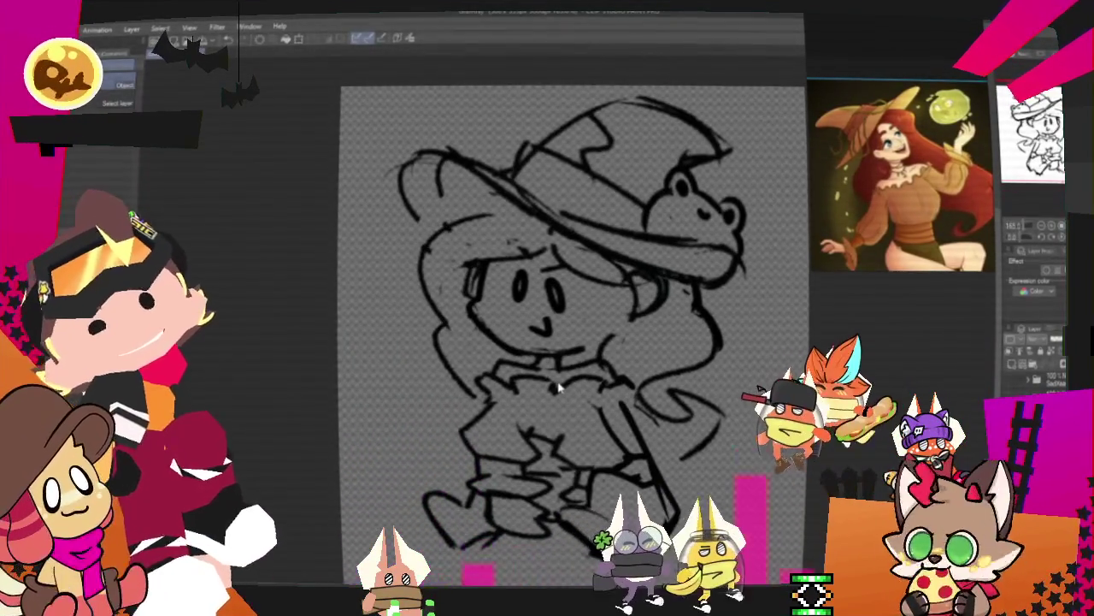
key(p)
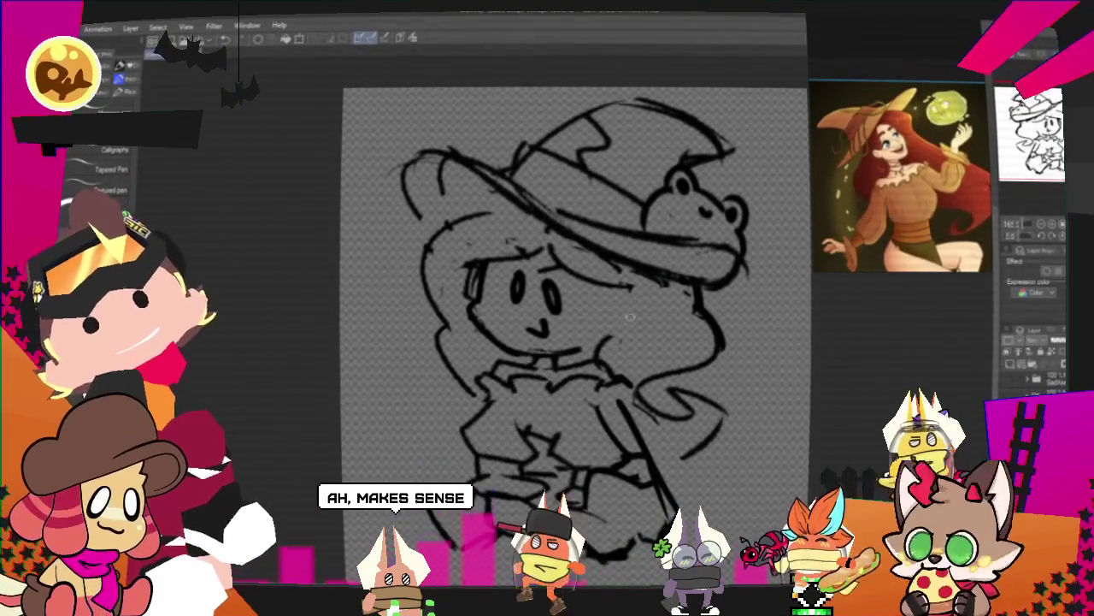
drag(637, 305, 626, 328)
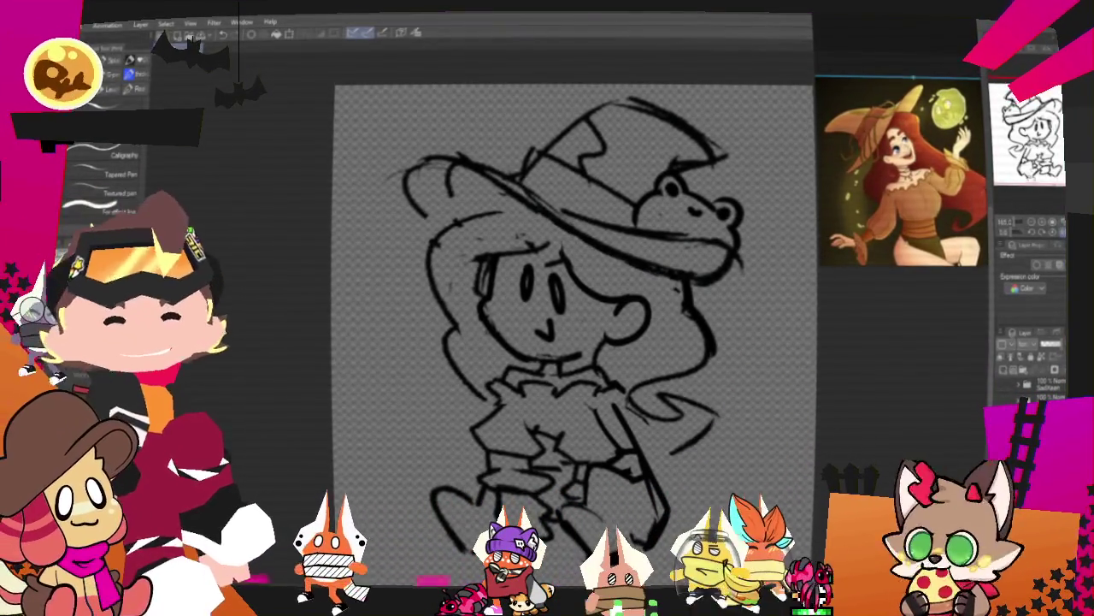
mouse_move(547, 342)
mouse_down()
mouse_move(518, 372)
mouse_move(530, 273)
mouse_up()
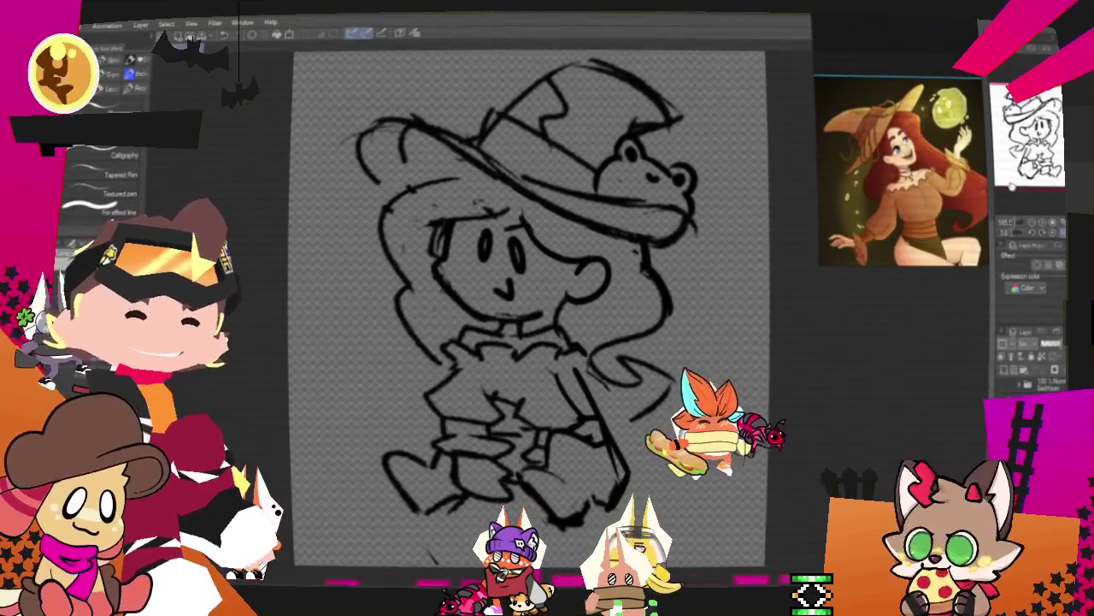
key(ctrl+z)
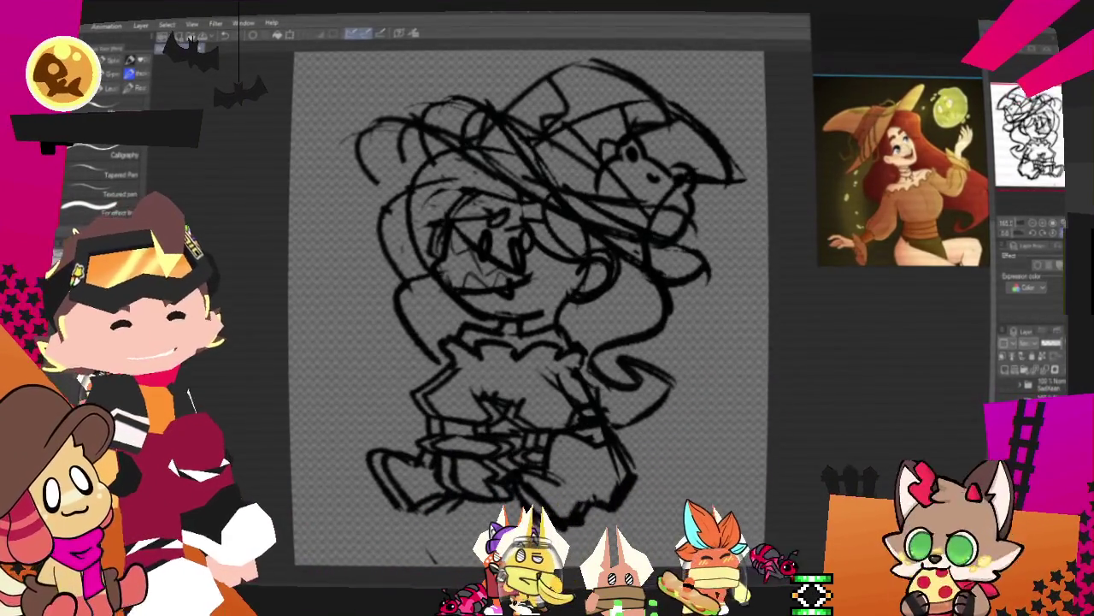
key(ctrl+y)
key(ctrl+z)
key(ctrl+y)
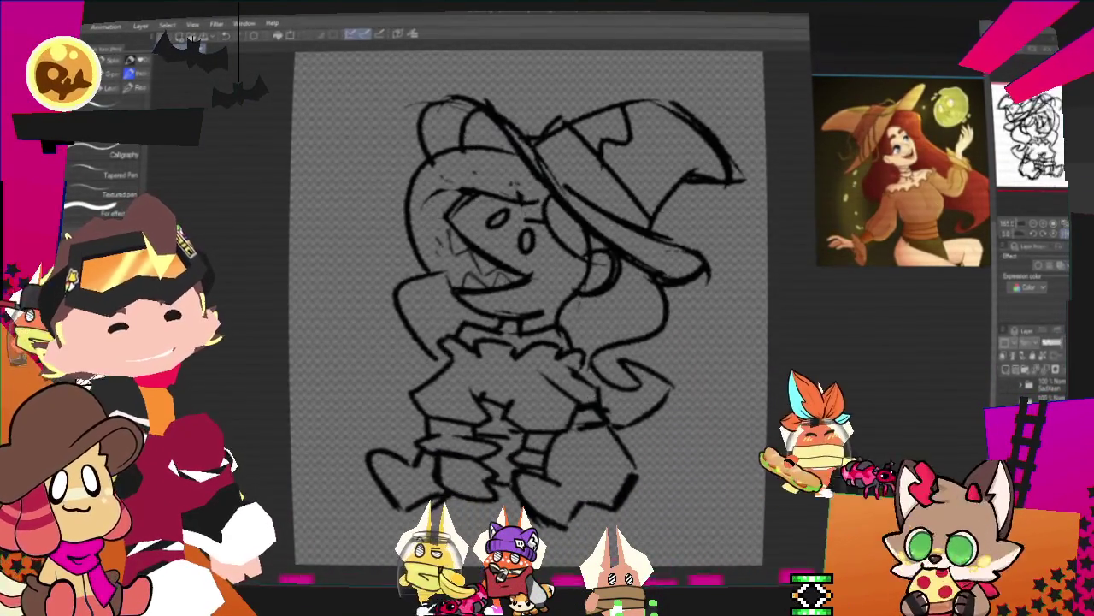
key(ctrl+z)
key(ctrl+y)
key(ctrl+z)
key(ctrl+y)
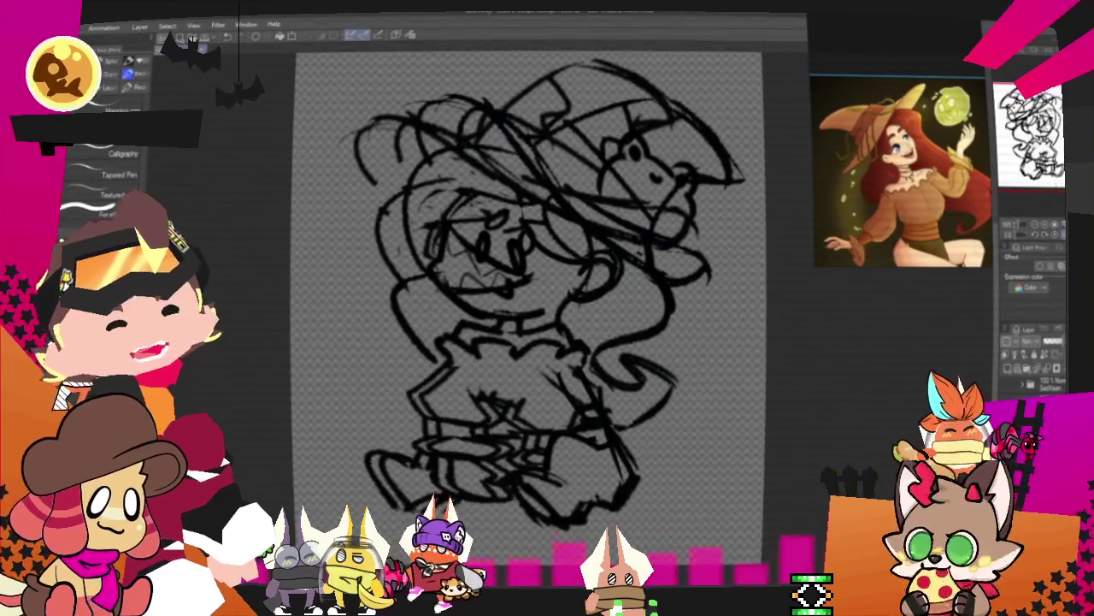
key(Delete)
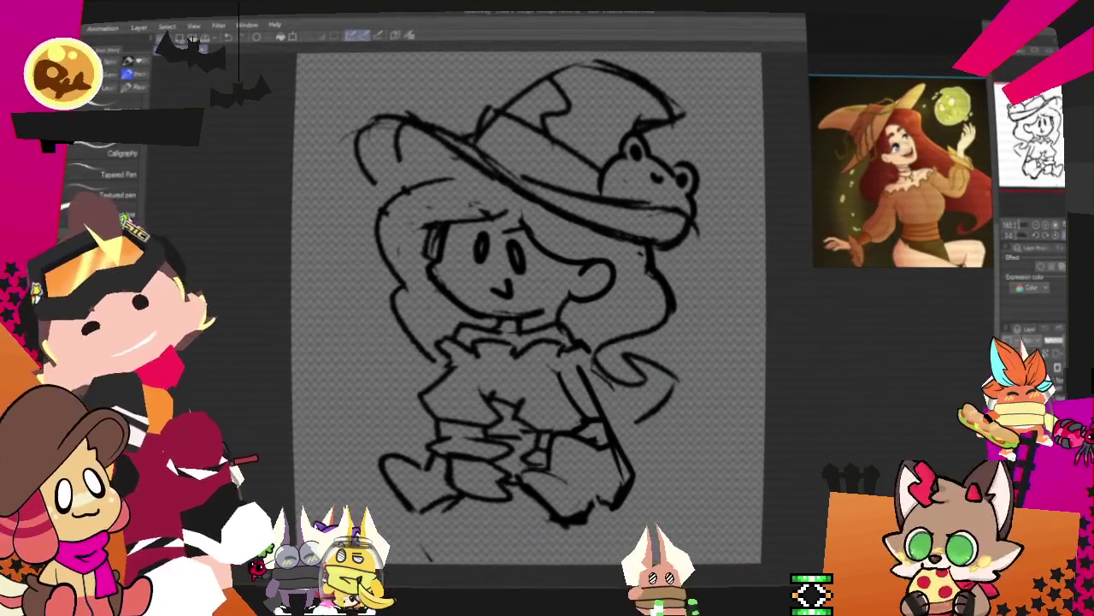
key(m)
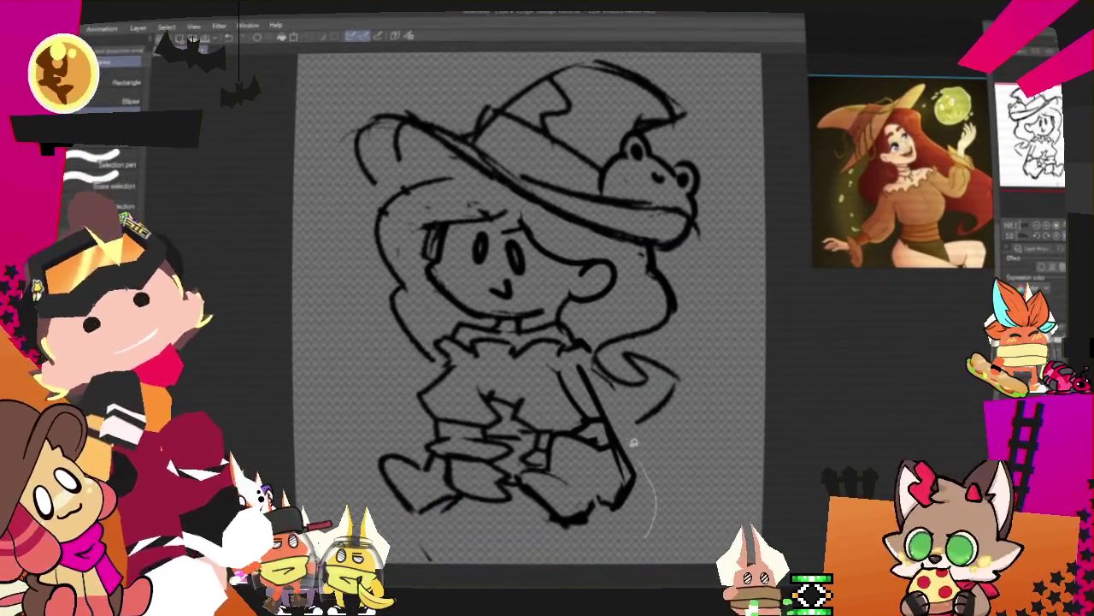
- Outline the witch with the selection pen, then transform and commit the reshaped eye
drag(596, 363, 528, 320)
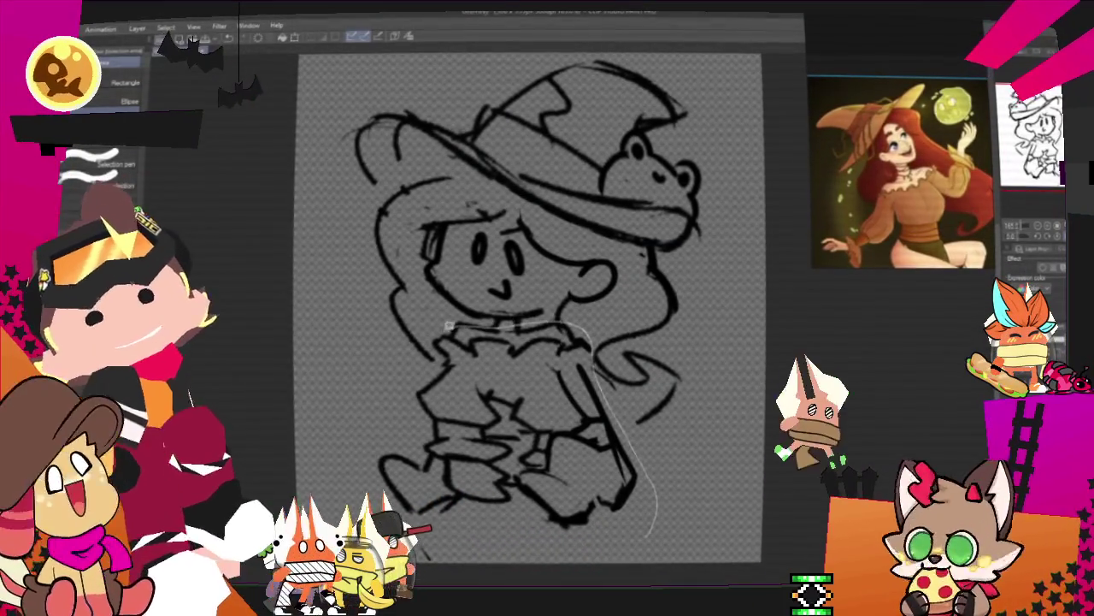
drag(448, 325, 355, 479)
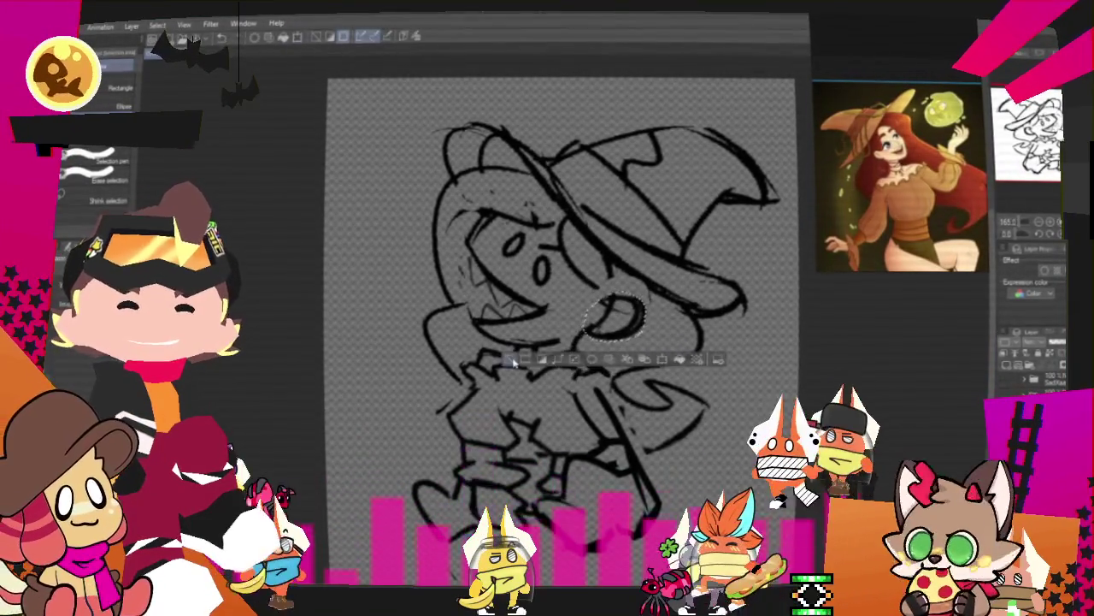
key(Return)
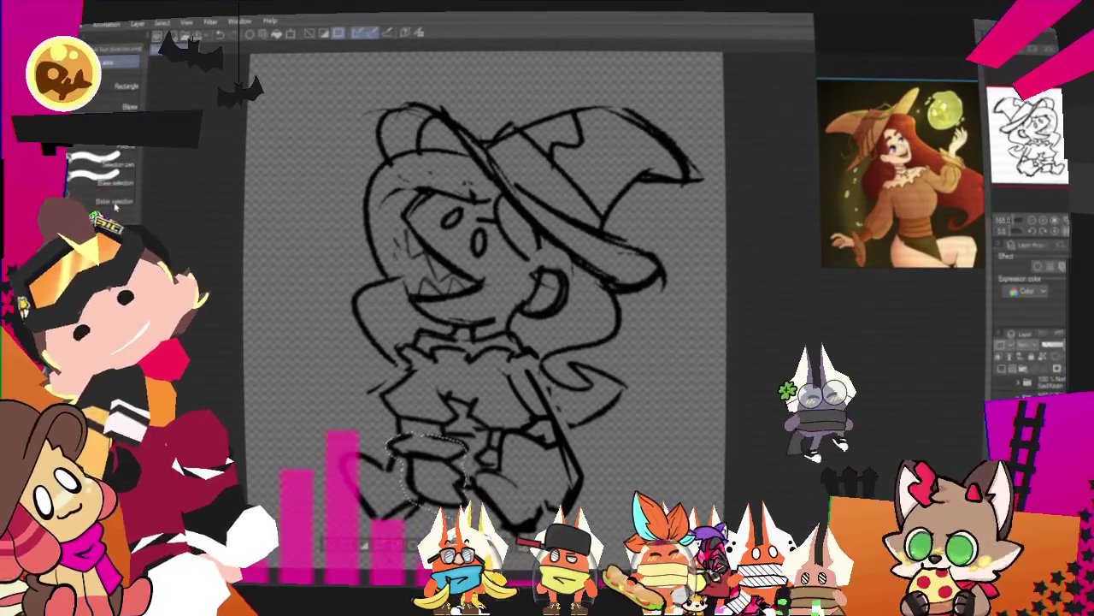
- Free Transform the lasso-selected legs to reshape the left boot, then apply with OK
right_click(446, 414)
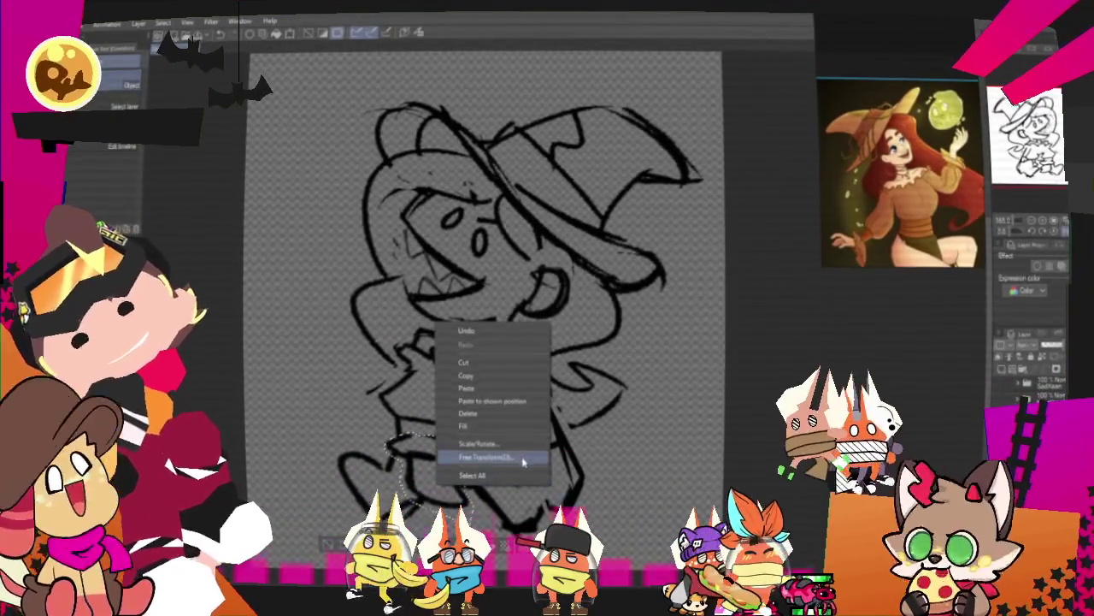
click(501, 452)
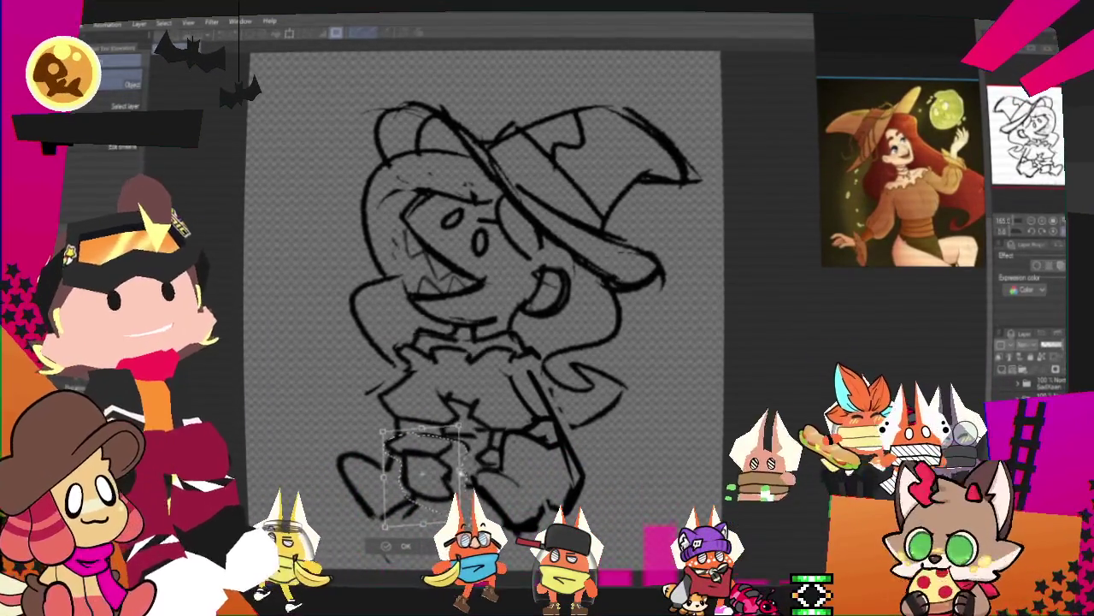
click(404, 547)
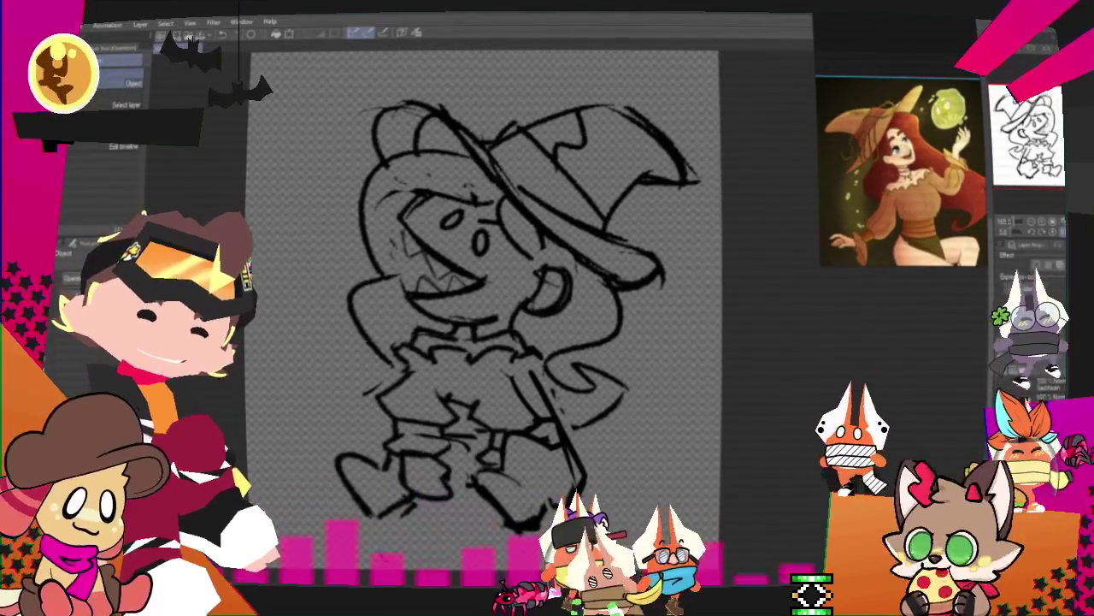
- Scroll left, right and down across the canvas to review the witch sketch
scroll(479, 299, right, 2)
scroll(479, 299, left, 2)
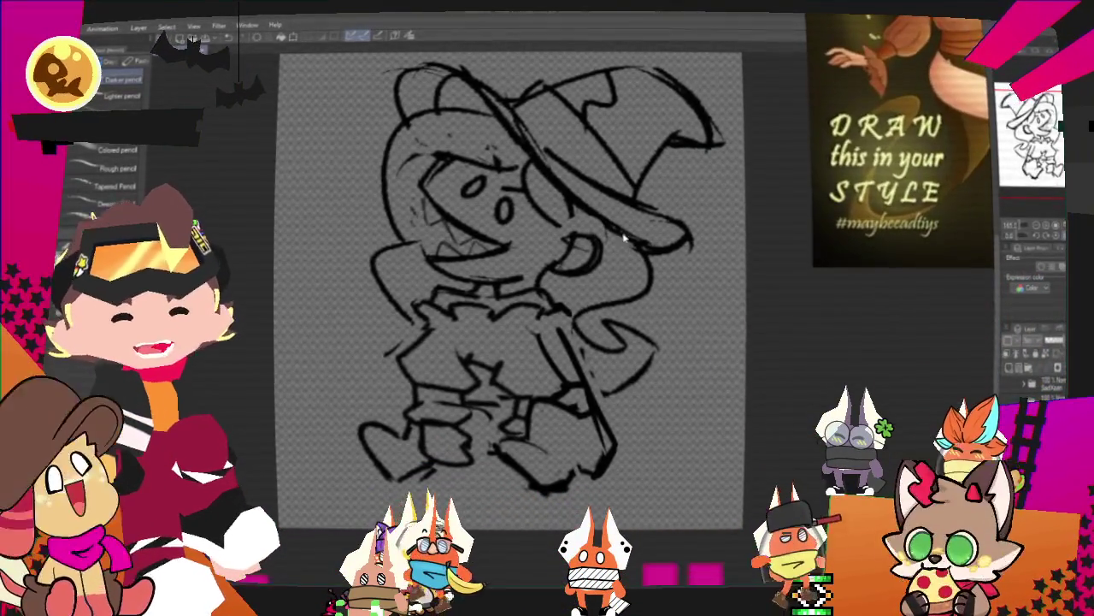
scroll(607, 259, down, 1)
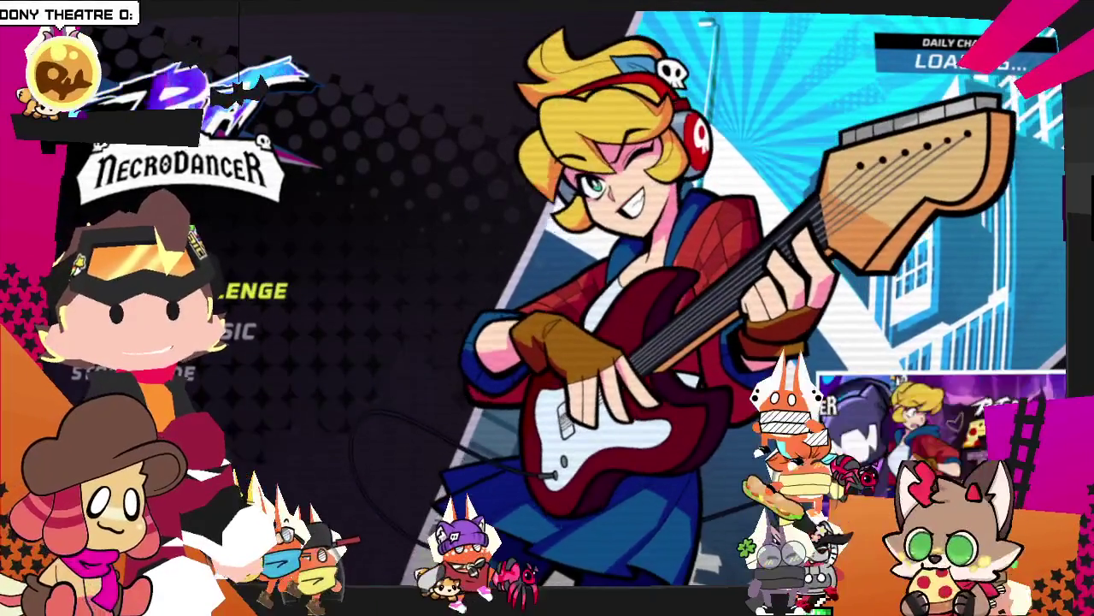
- Leave the title menu, switch the song list to Impossible and highlight Matriarch
key(Return)
key(Return)
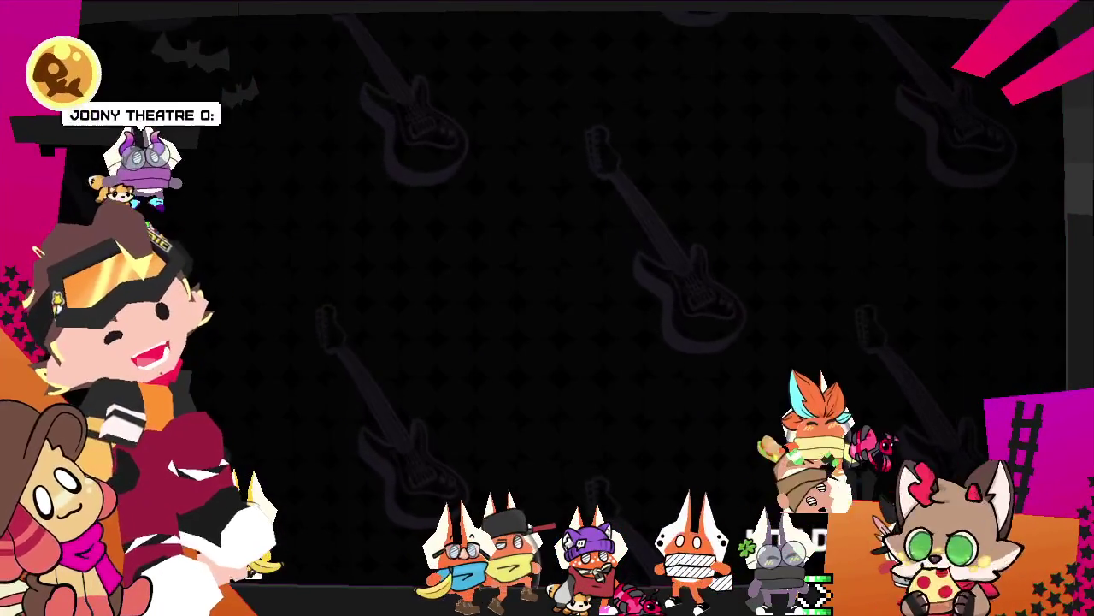
key(Down)
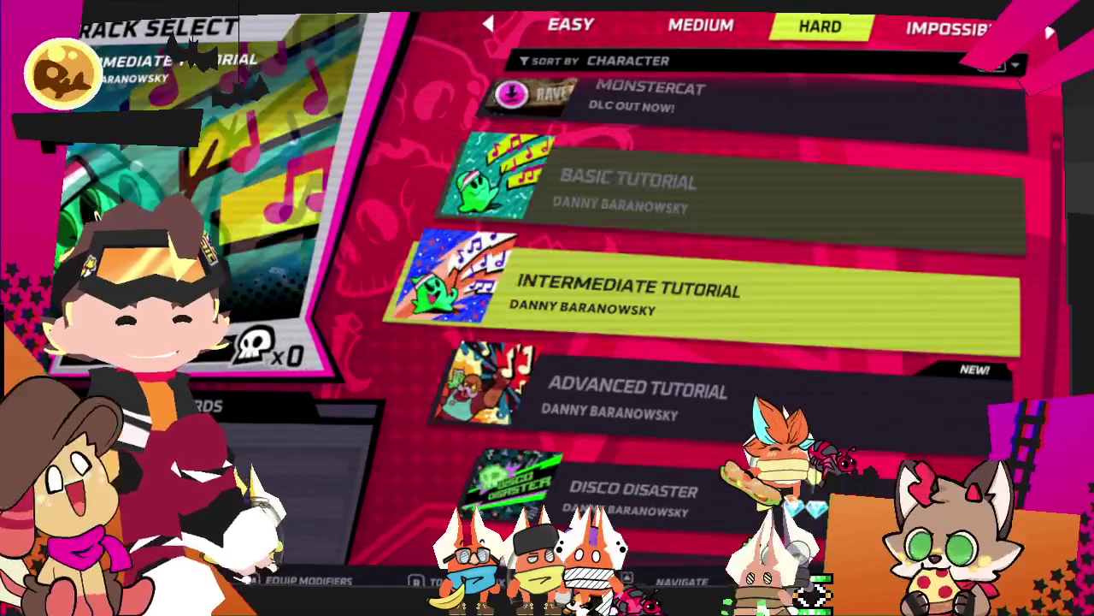
key(Right)
key(Down)
key(Down)
key(Down)
key(Down)
key(Down)
key(Down)
key(Down)
key(Down)
key(Down)
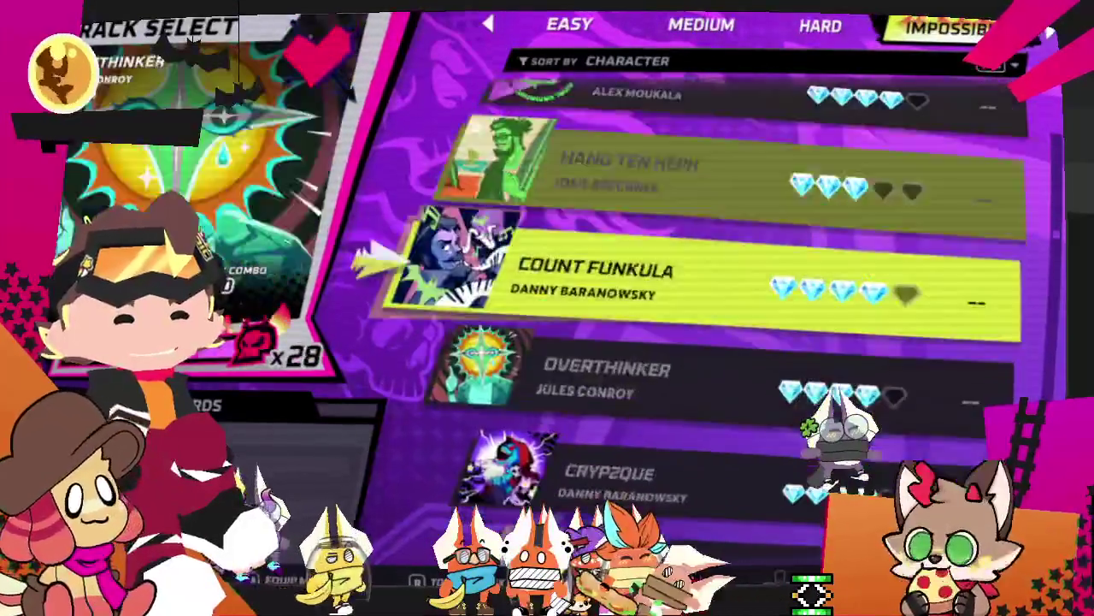
key(Down)
key(Down)
key(Down)
key(Down)
key(Down)
key(Down)
key(Up)
- Open Matriarch's song details and start the song
key(Return)
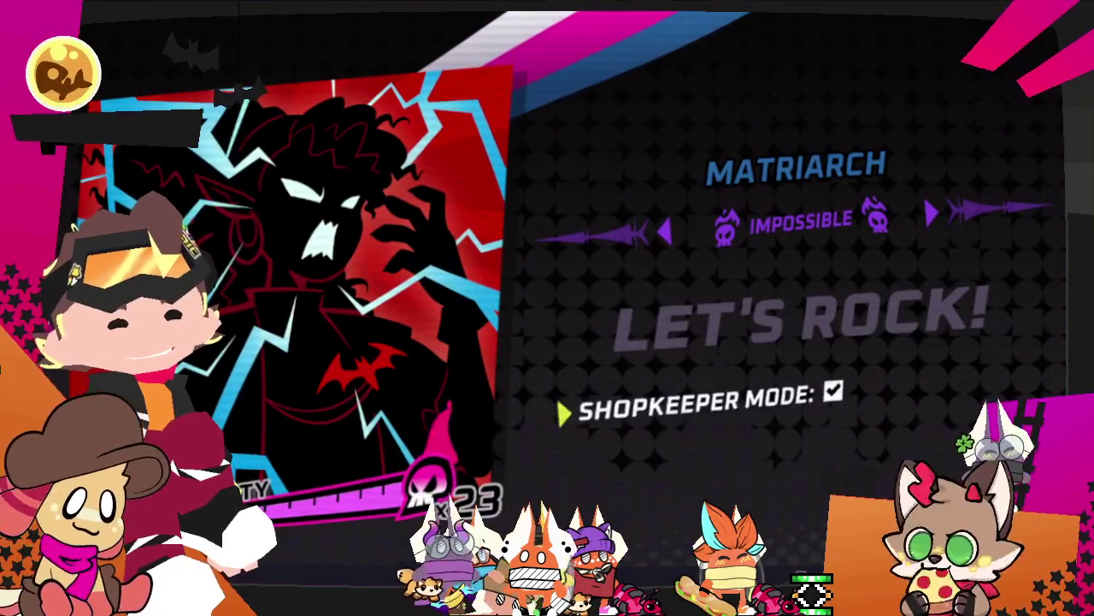
key(Up)
key(Return)
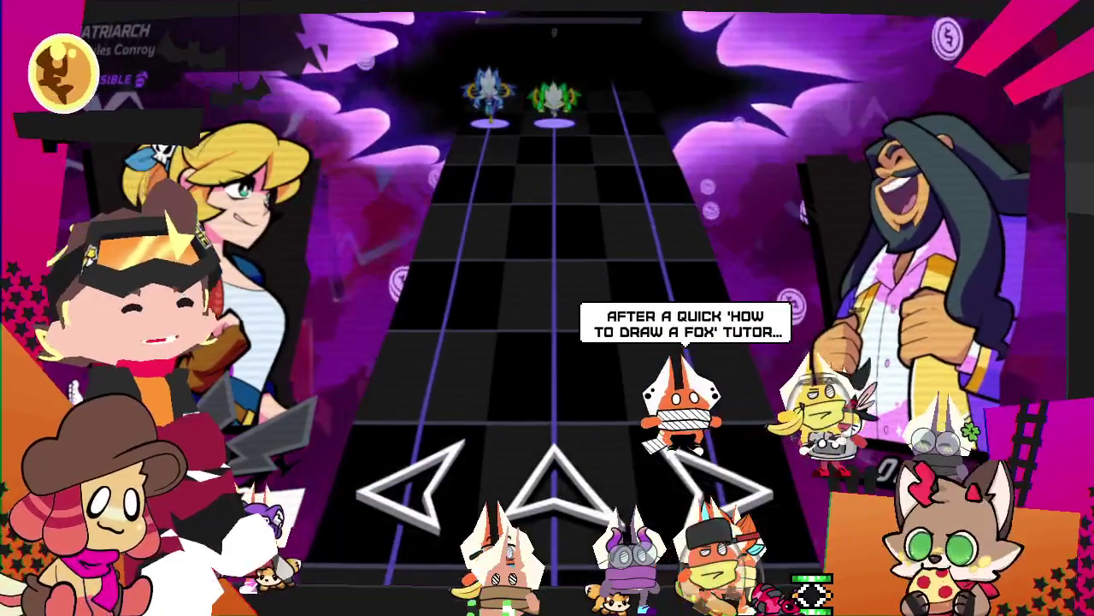
- Hit Matriarch's opening left, centre and right lane notes, then pause the song
key(Left)
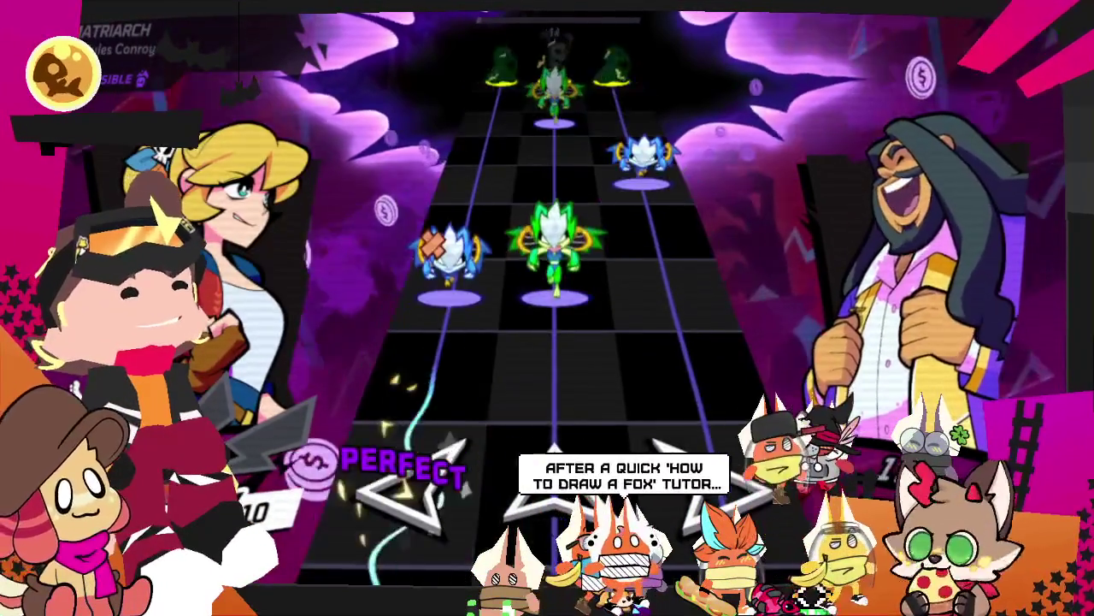
key(Left)
key(Right)
key(Up)
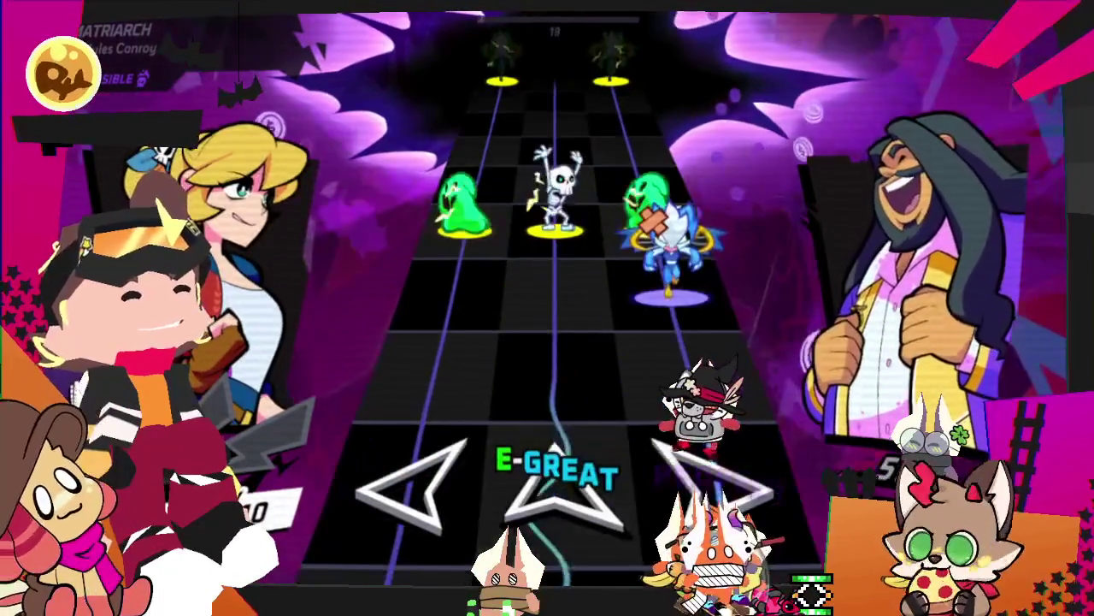
key(Right)
key(Left)
key(Up)
key(Right)
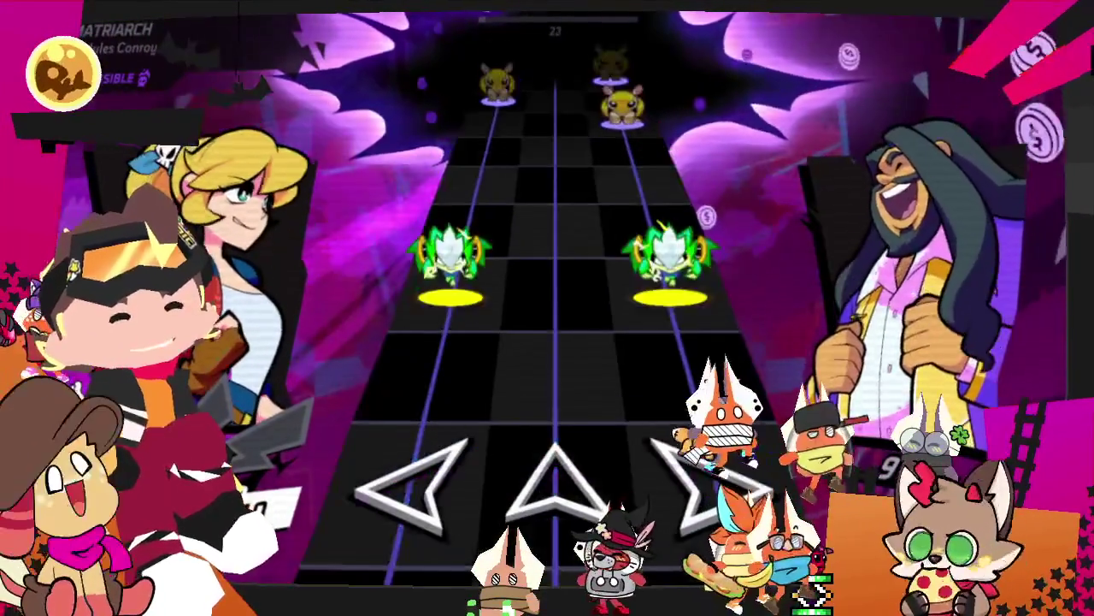
key(Left)
key(Right)
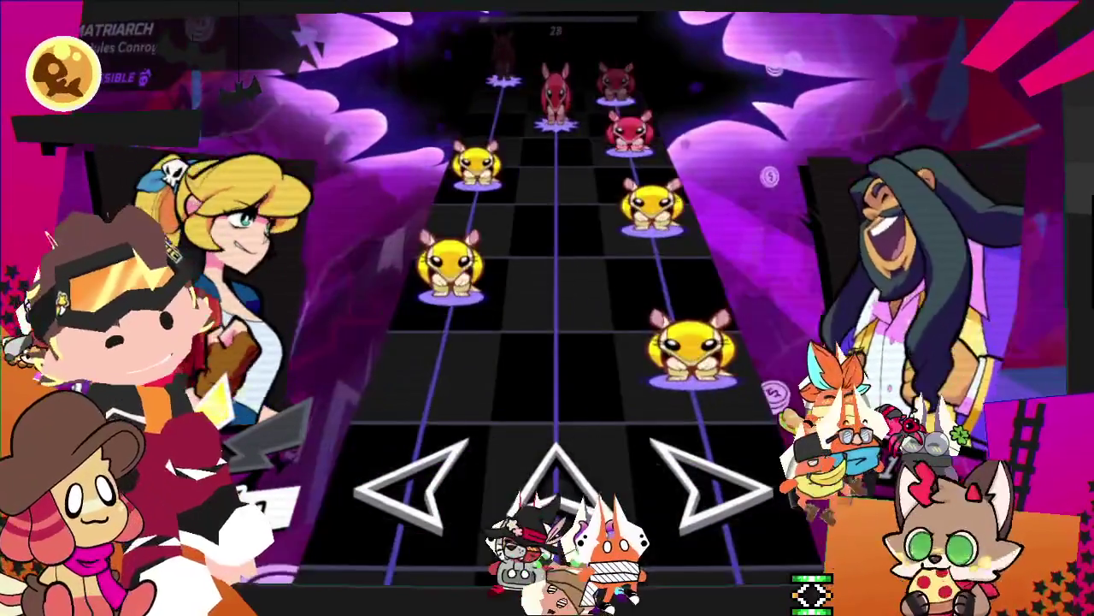
key(Escape)
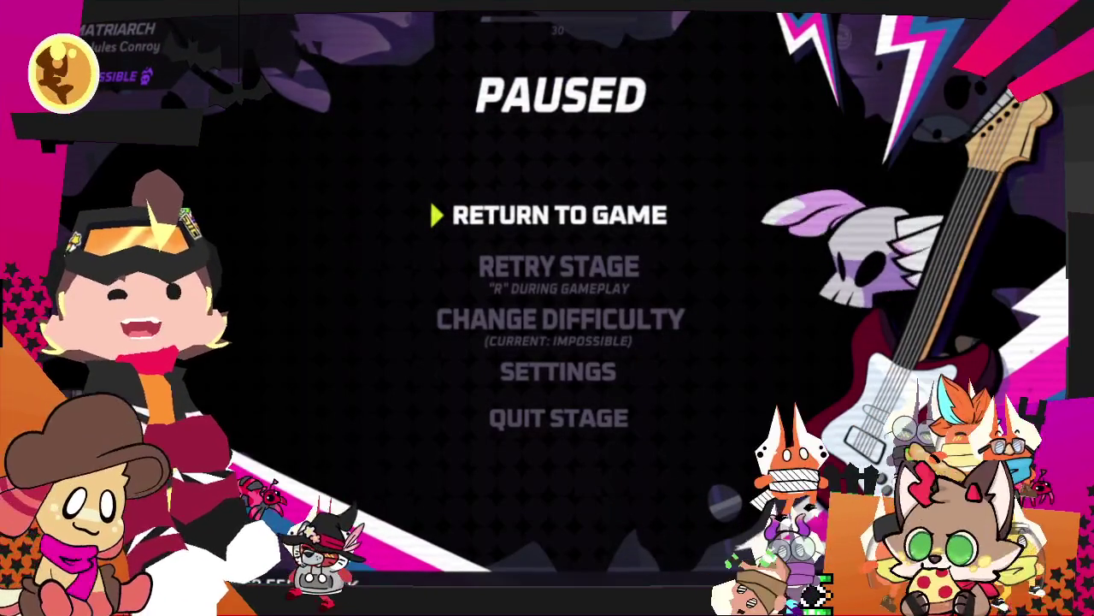
- Retry the Matriarch stage from the pause menu and play it to the results
key(Return)
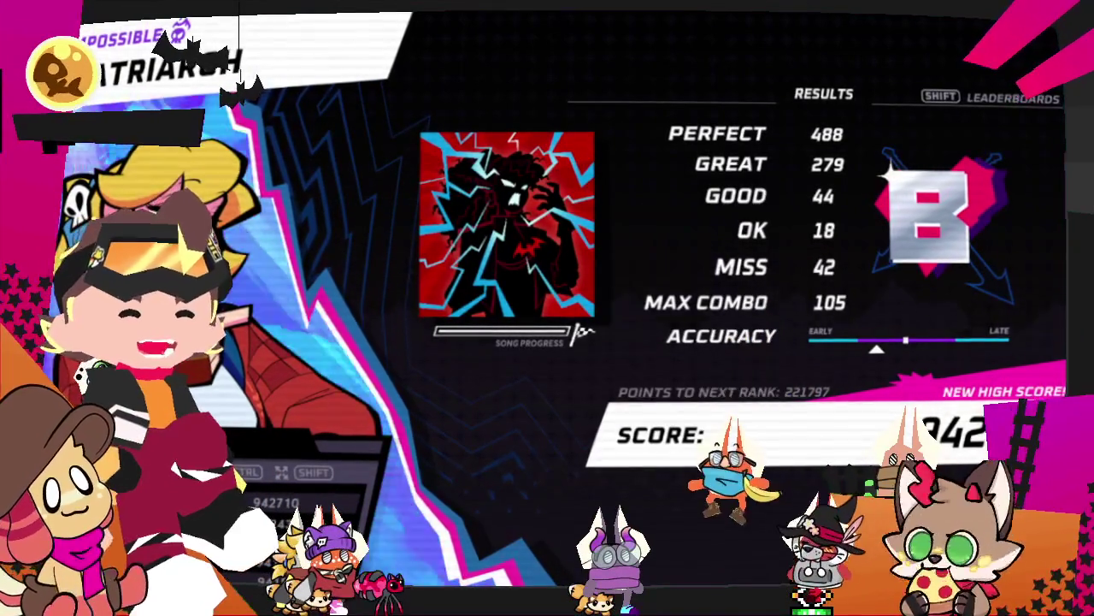
- Dismiss the Matriarch results and switch the song list to Hard difficulty
key(Return)
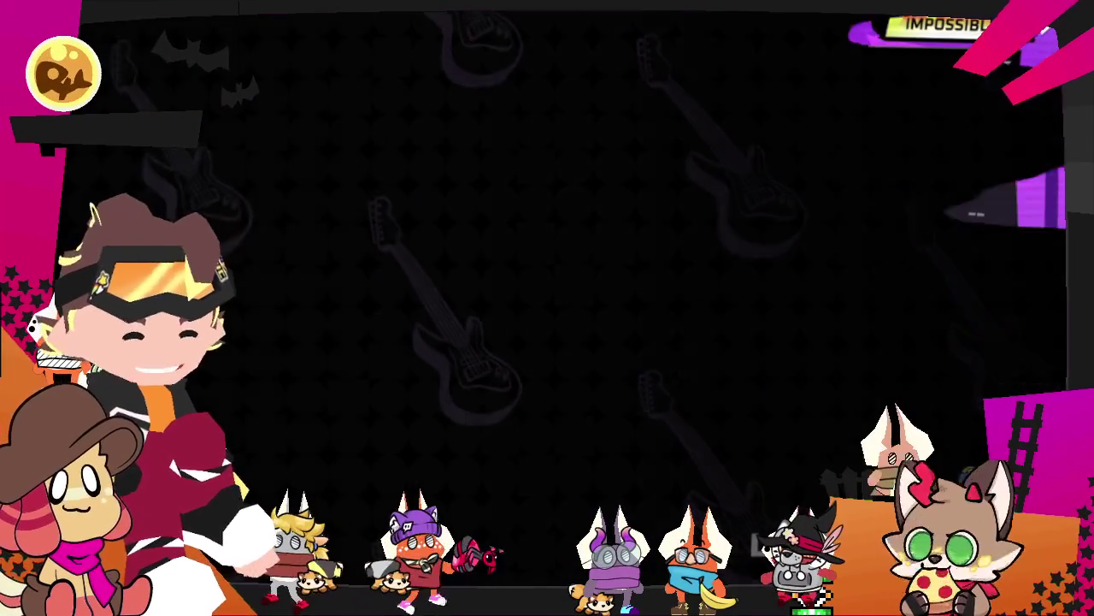
key(Down)
key(Down)
key(Down)
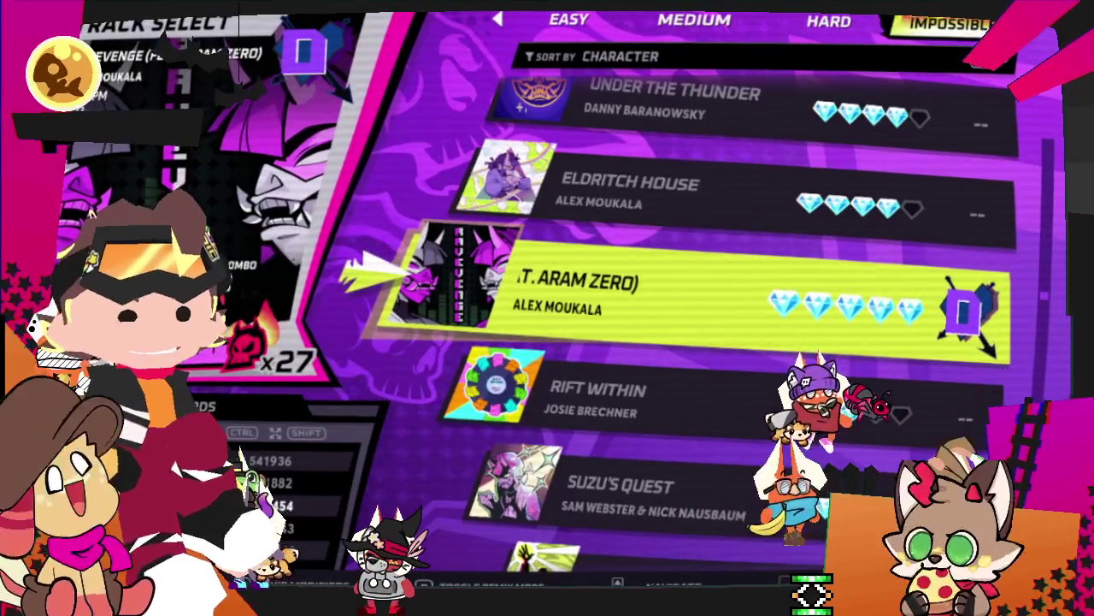
key(Left)
key(Down)
key(Down)
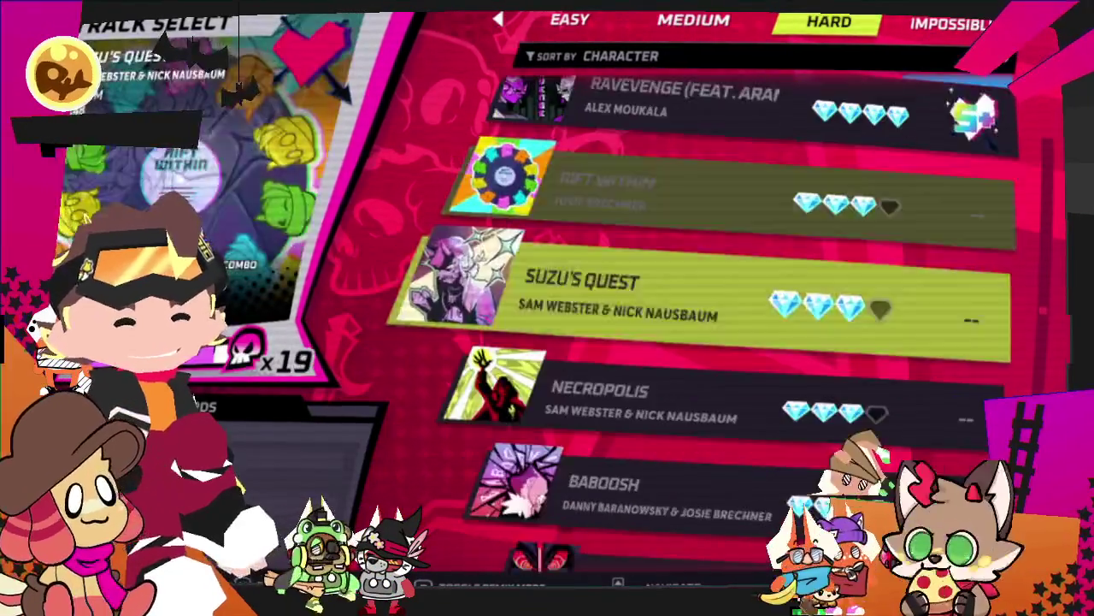
key(Down)
key(Down)
key(Down)
key(Down)
key(Down)
key(Down)
key(Down)
key(Down)
key(Down)
key(Down)
key(Down)
key(Down)
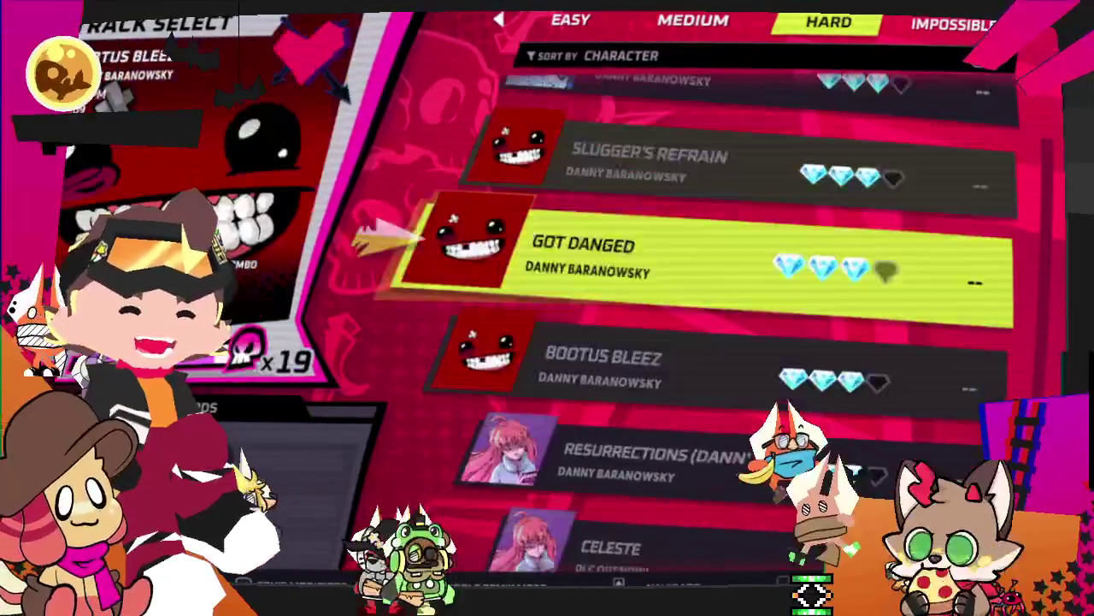
key(Down)
key(Down)
key(Down)
- Move to The Final Battle and open its start screen
key(Down)
key(Down)
key(Down)
key(Down)
key(Down)
key(Down)
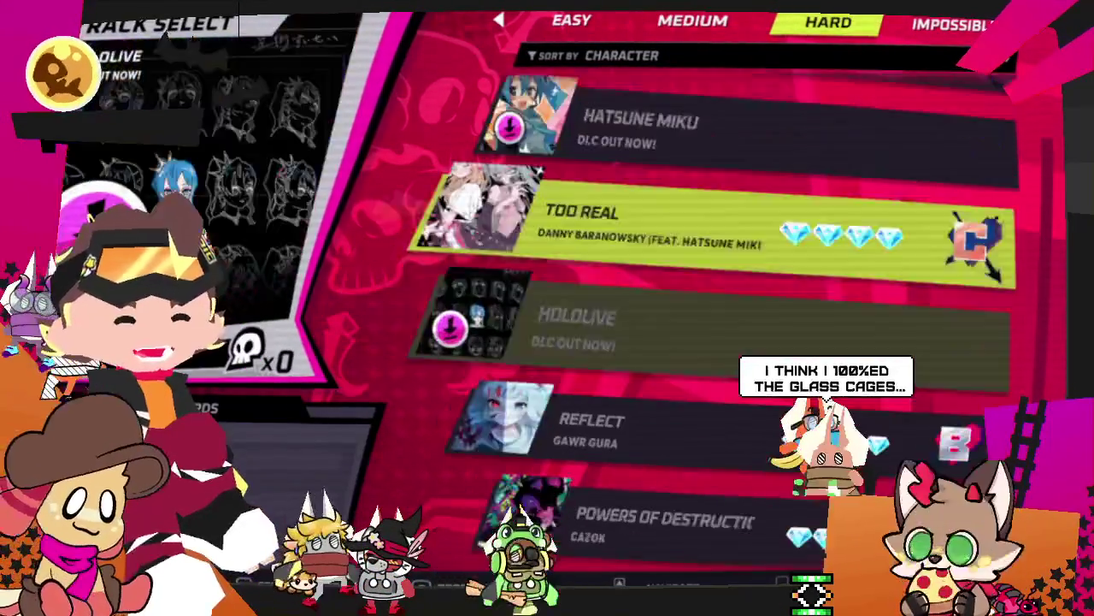
key(Down)
key(Down)
key(Down)
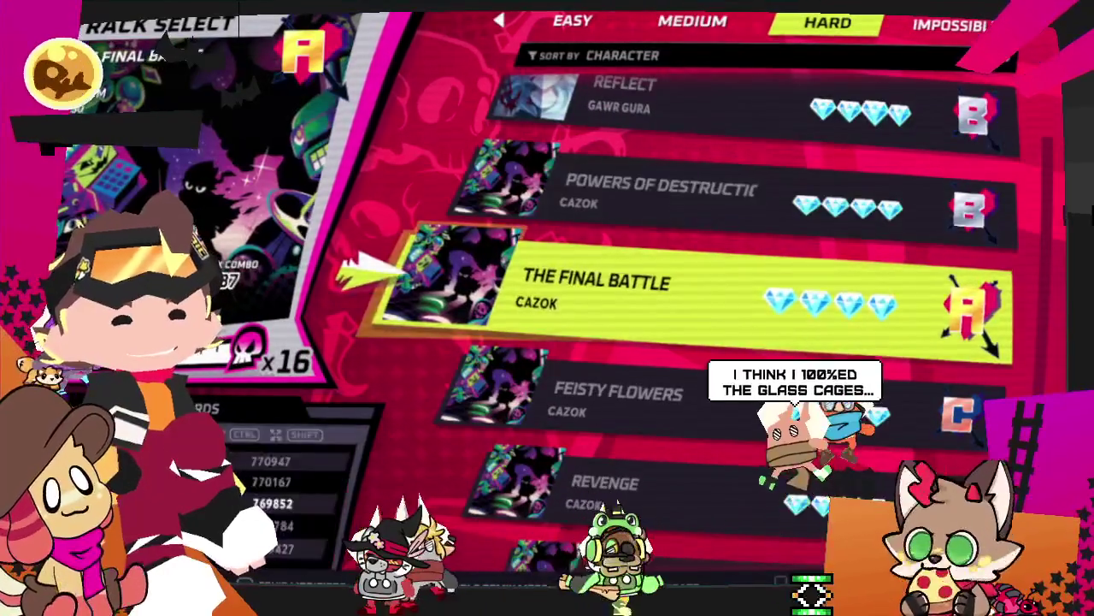
key(Down)
key(Down)
key(Down)
key(Up)
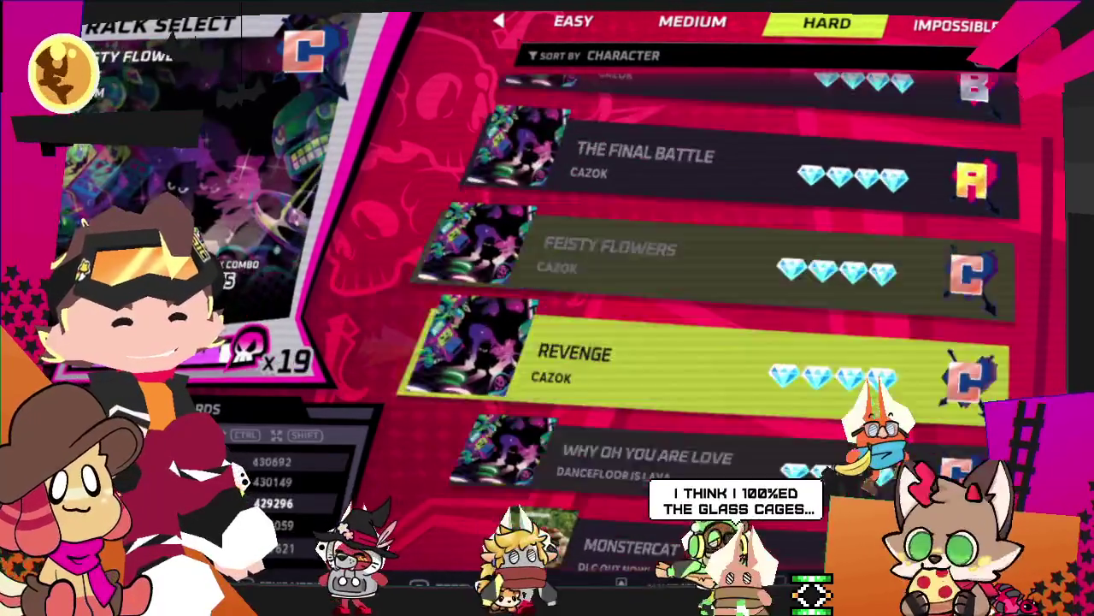
key(Up)
key(Up)
key(Return)
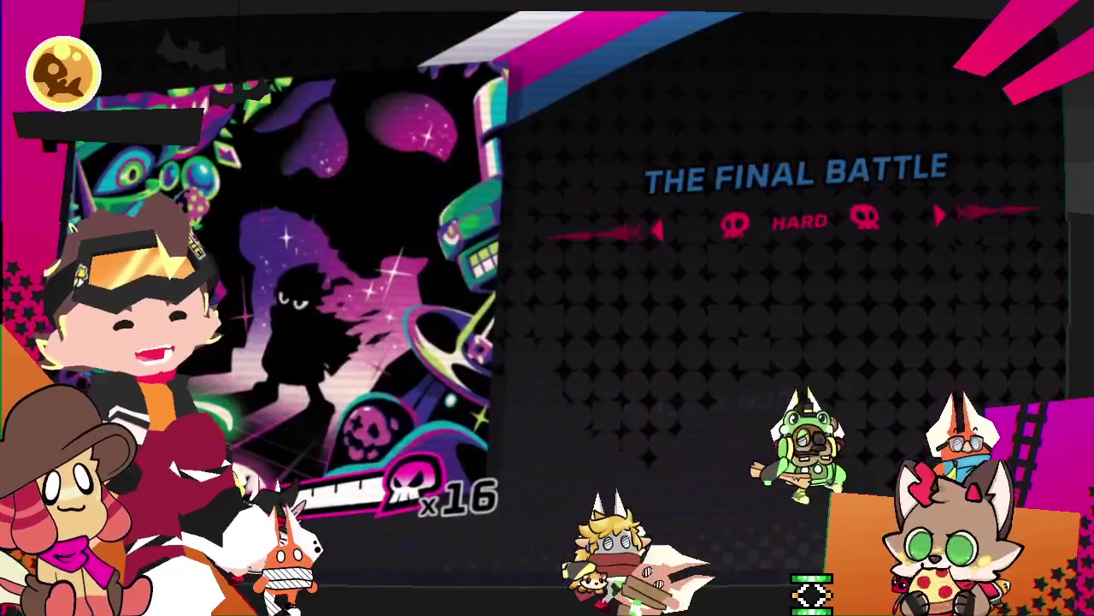